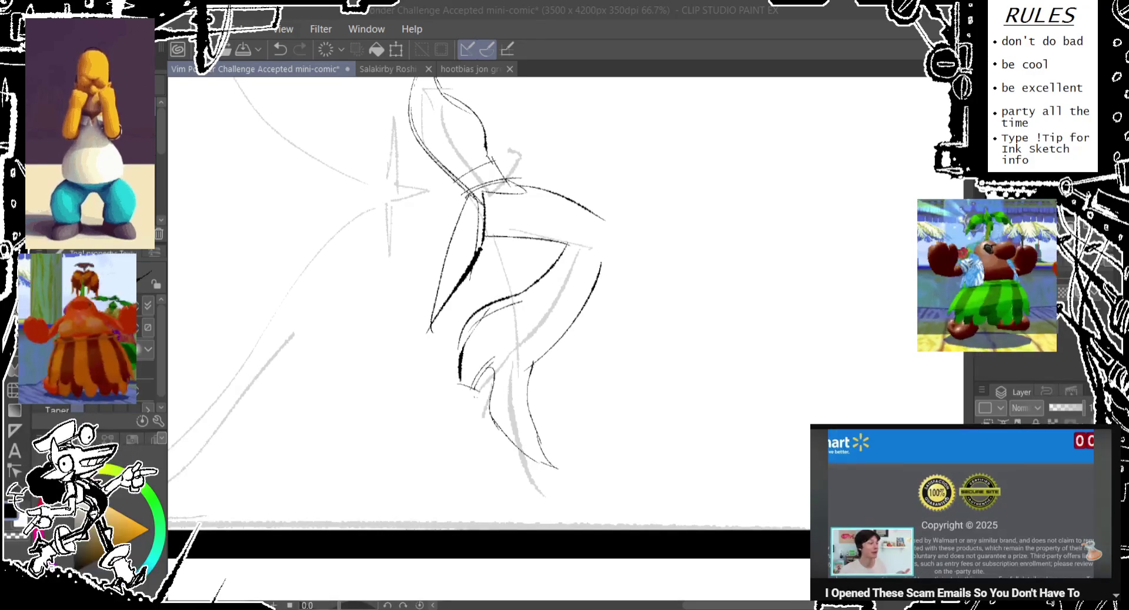
- Sketch the fist oval at the arm's end and ink a dark line down the arm's right side
drag(471, 265, 490, 310)
mouse_move(559, 167)
mouse_down()
mouse_move(597, 231)
mouse_move(534, 236)
mouse_move(633, 277)
mouse_up()
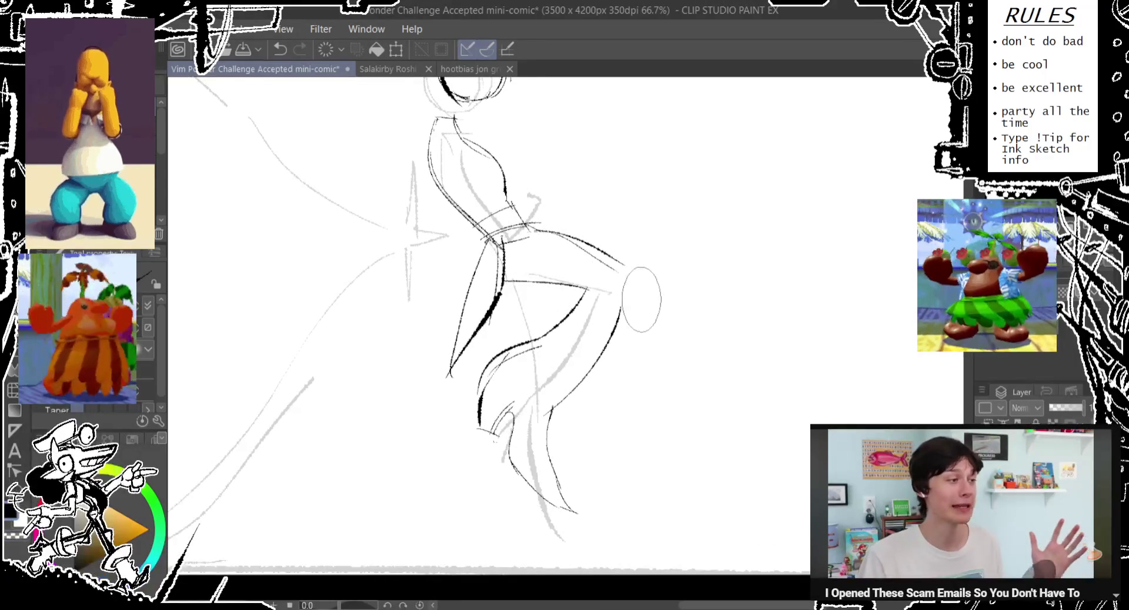
mouse_move(516, 239)
mouse_down()
mouse_move(614, 261)
mouse_move(558, 412)
mouse_up()
key(ctrl+z)
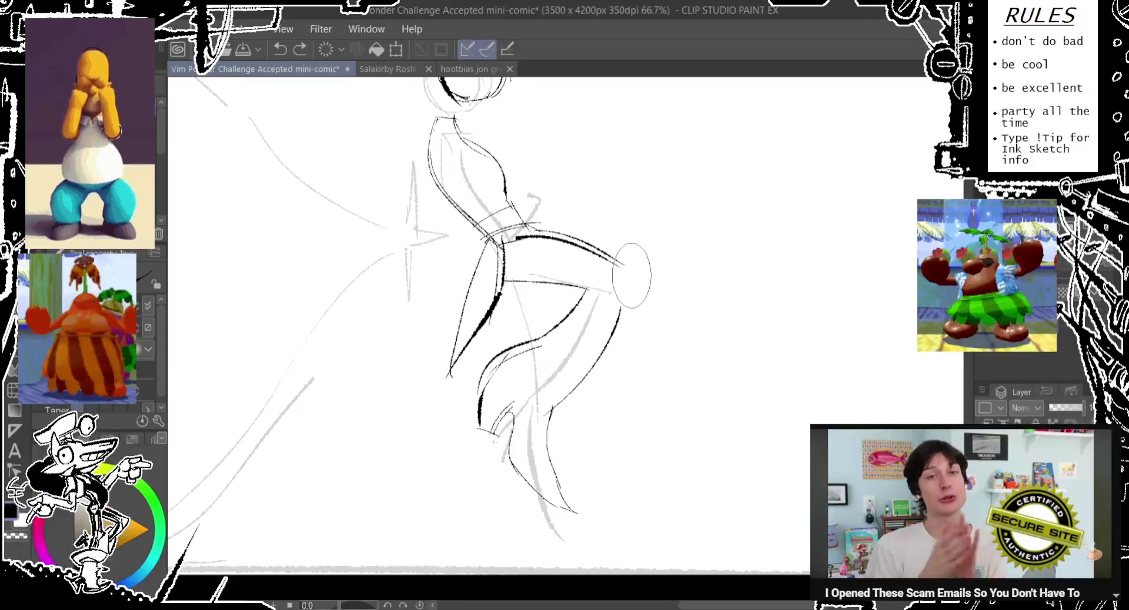
drag(628, 273, 618, 321)
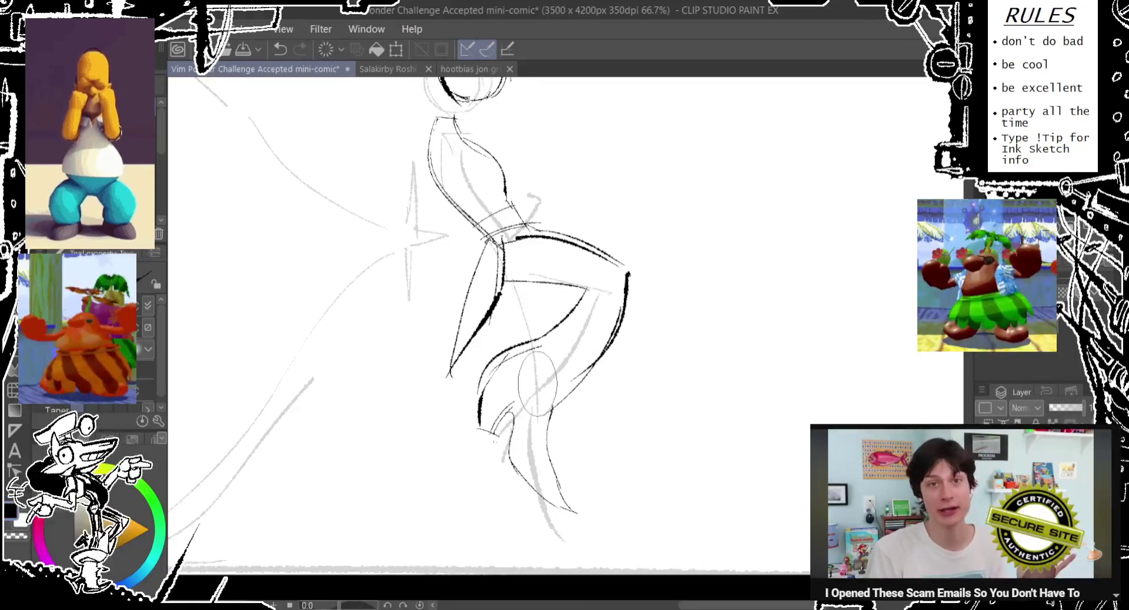
- Try several ink strokes along the hip, undoing each unwanted one
drag(476, 247, 529, 435)
key(ctrl+z)
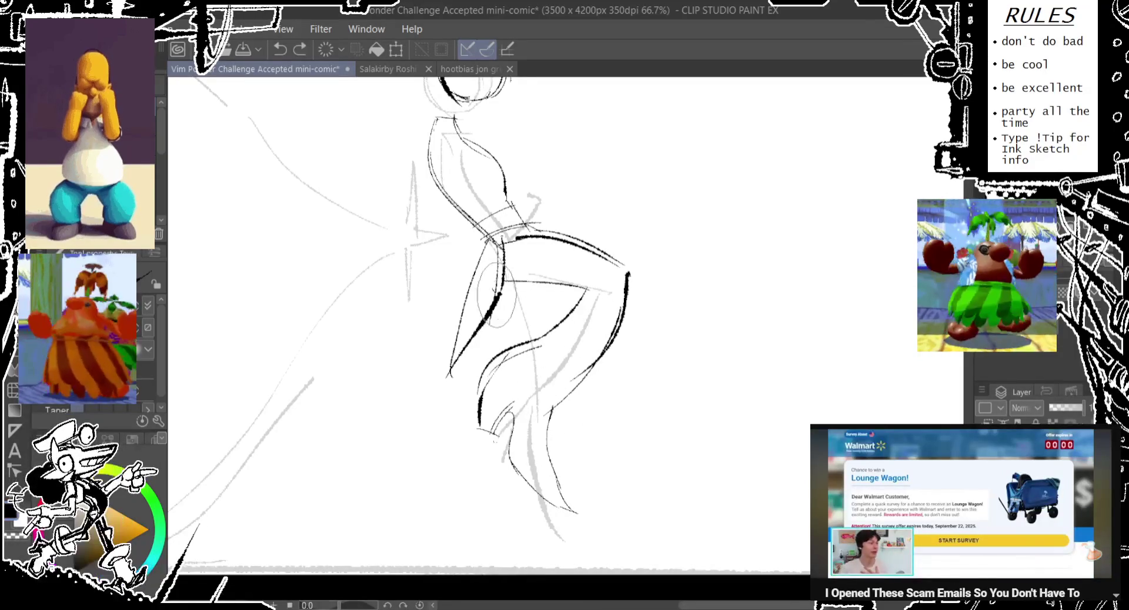
drag(515, 231, 565, 382)
key(ctrl+z)
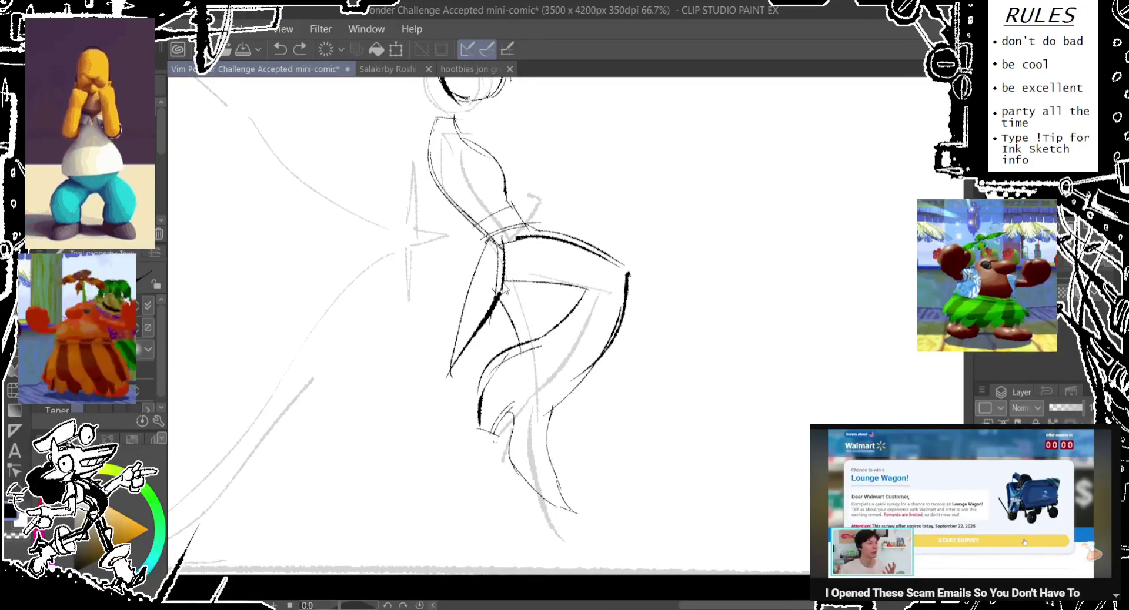
drag(500, 288, 540, 376)
key(ctrl+z)
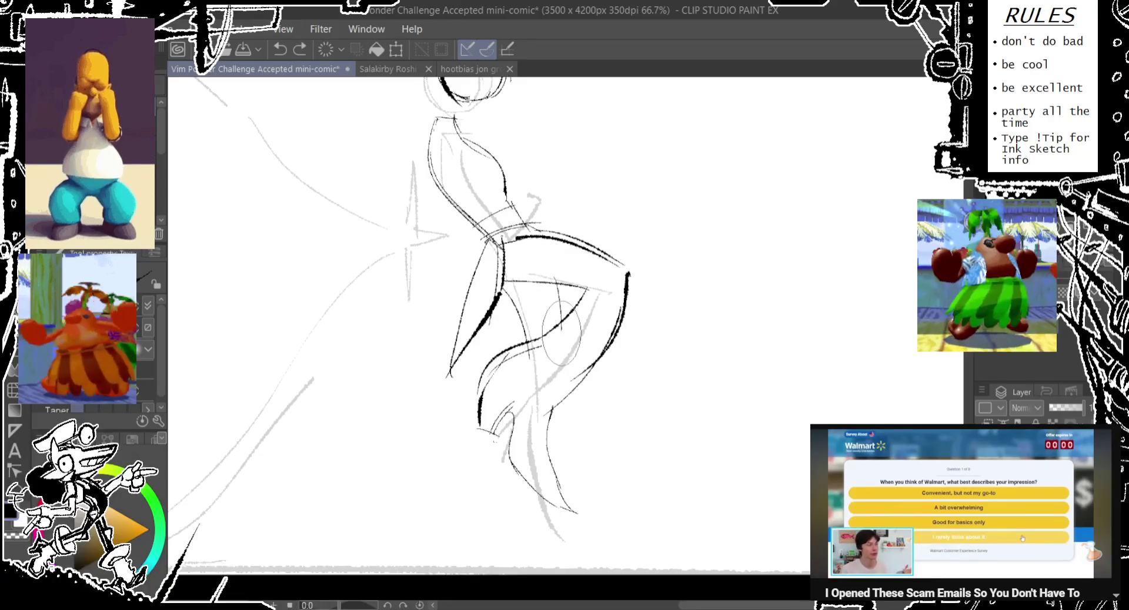
drag(544, 280, 564, 358)
key(ctrl+z)
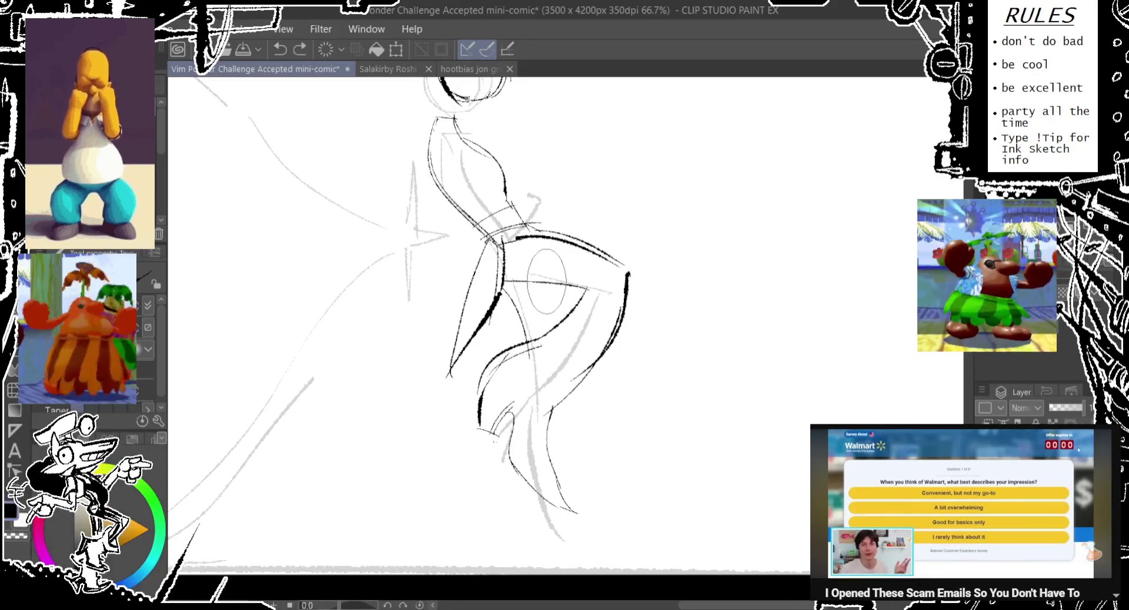
- Ink the leg down toward the foot, undoing stray lower-leg strokes
scroll(529, 324, down, 1)
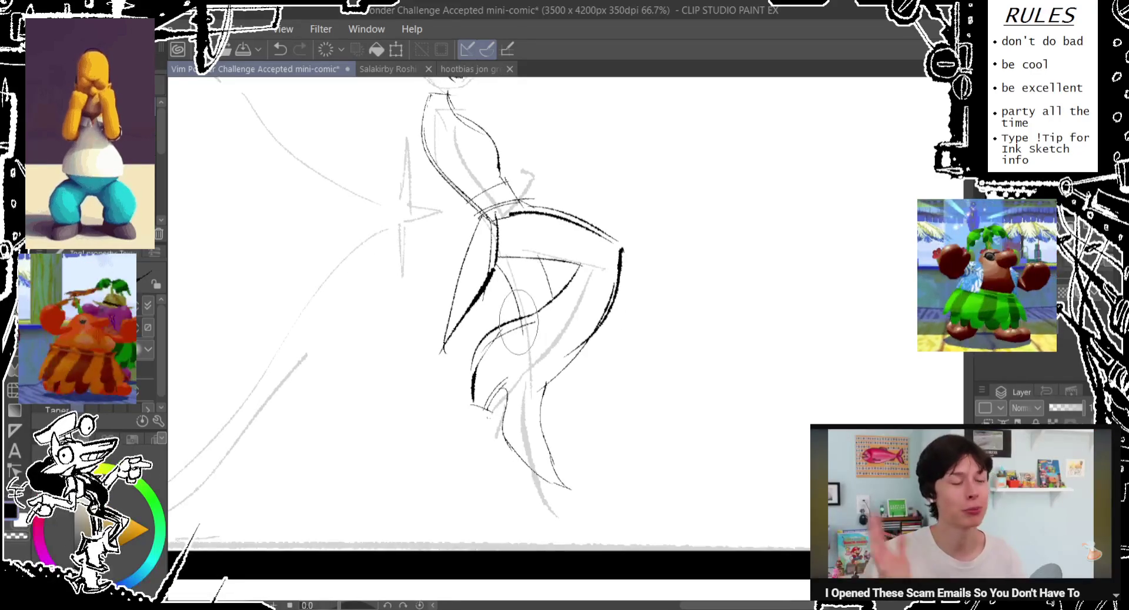
drag(470, 432, 483, 493)
drag(505, 442, 503, 471)
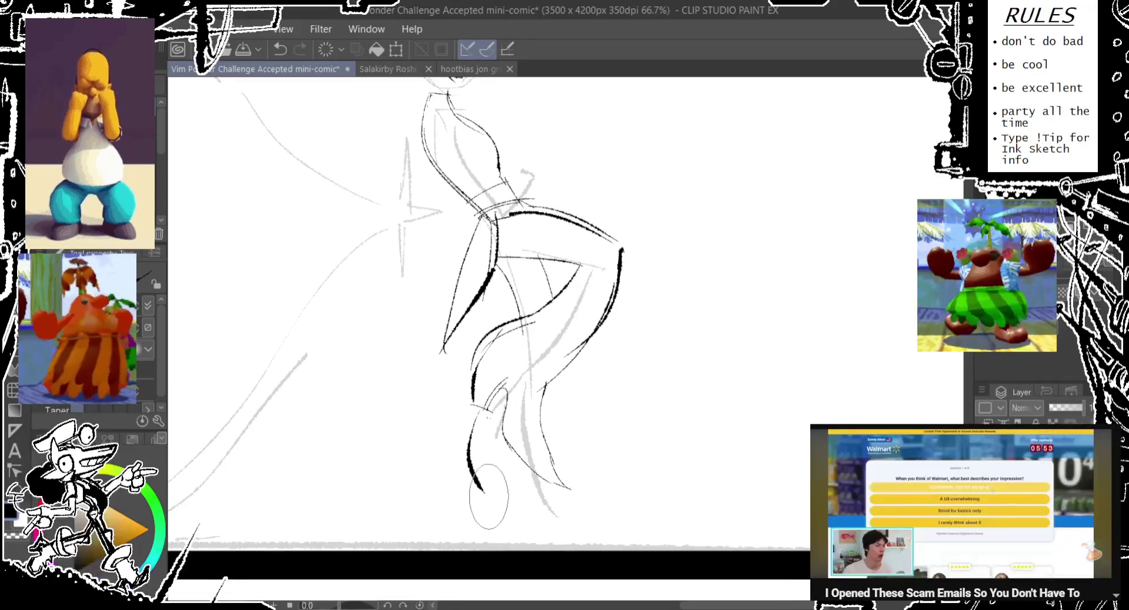
key(ctrl+z)
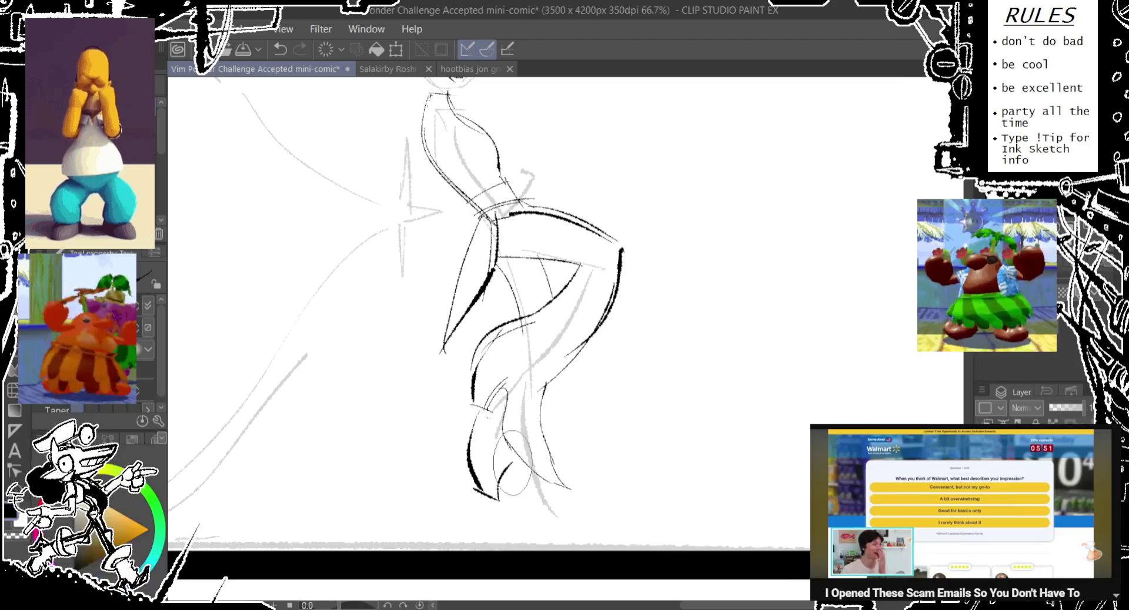
drag(510, 500, 566, 535)
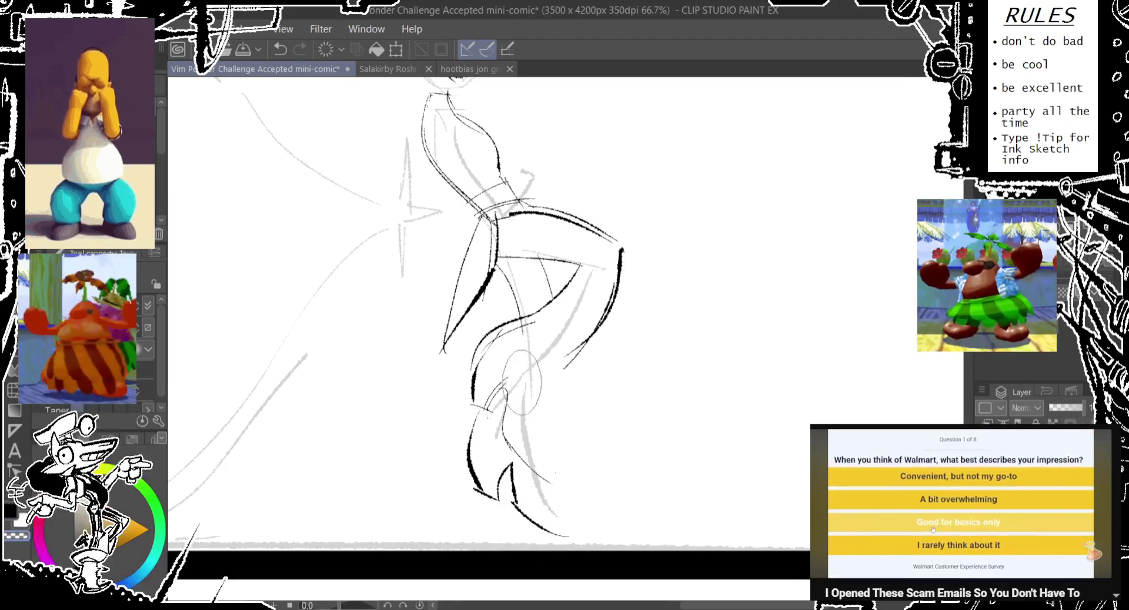
drag(617, 288, 597, 329)
key(ctrl+z)
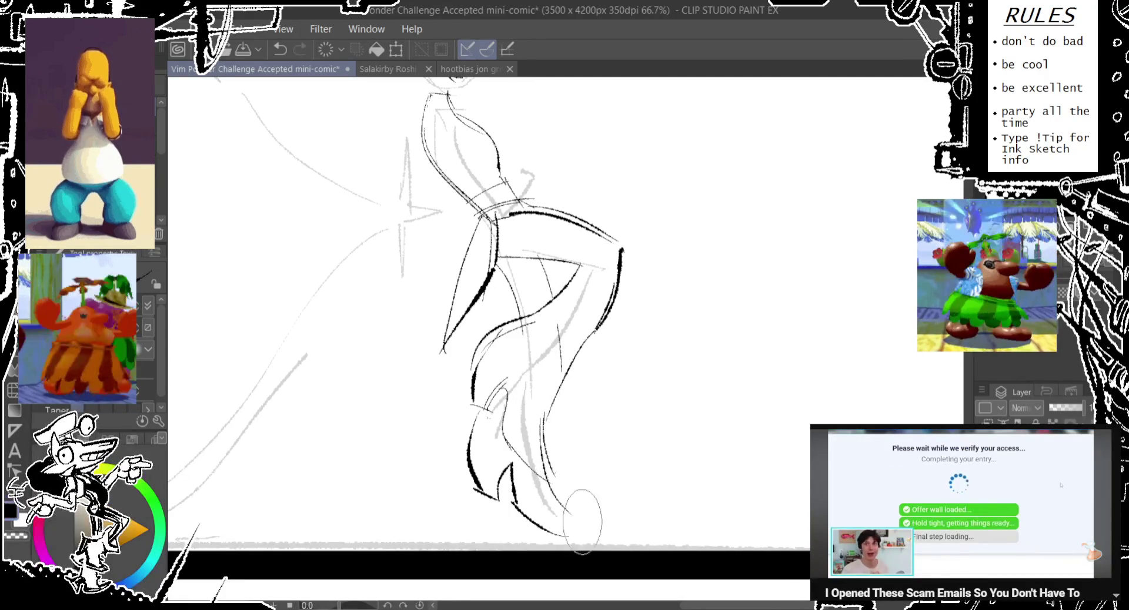
drag(550, 479, 579, 544)
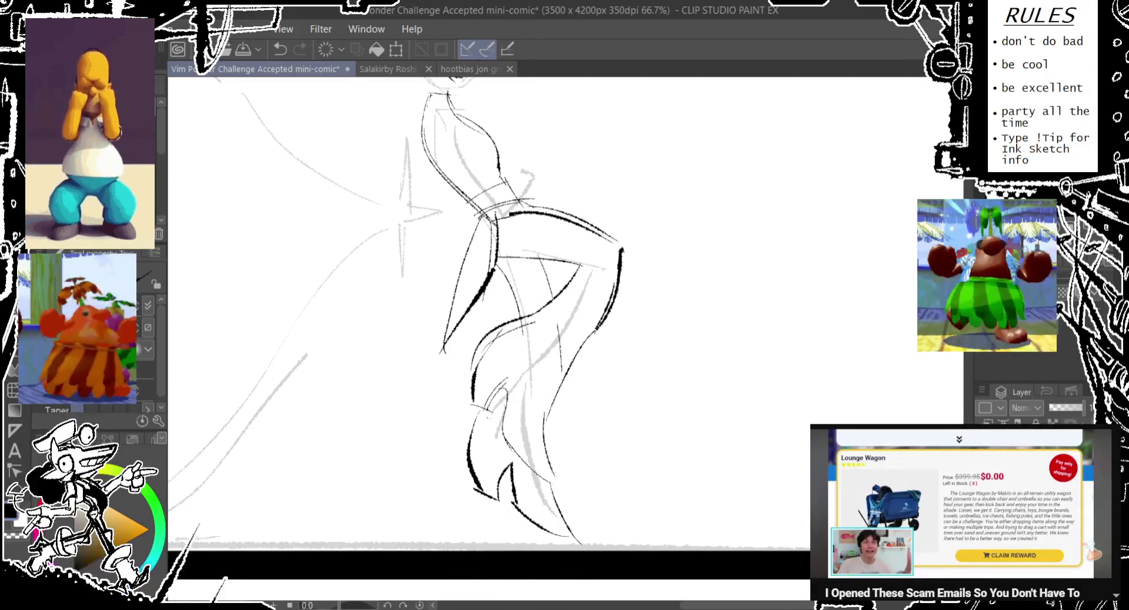
- Try thick curves and thin loops at the left shoulder, undoing each attempt
scroll(470, 294, up, 5)
drag(467, 325, 421, 356)
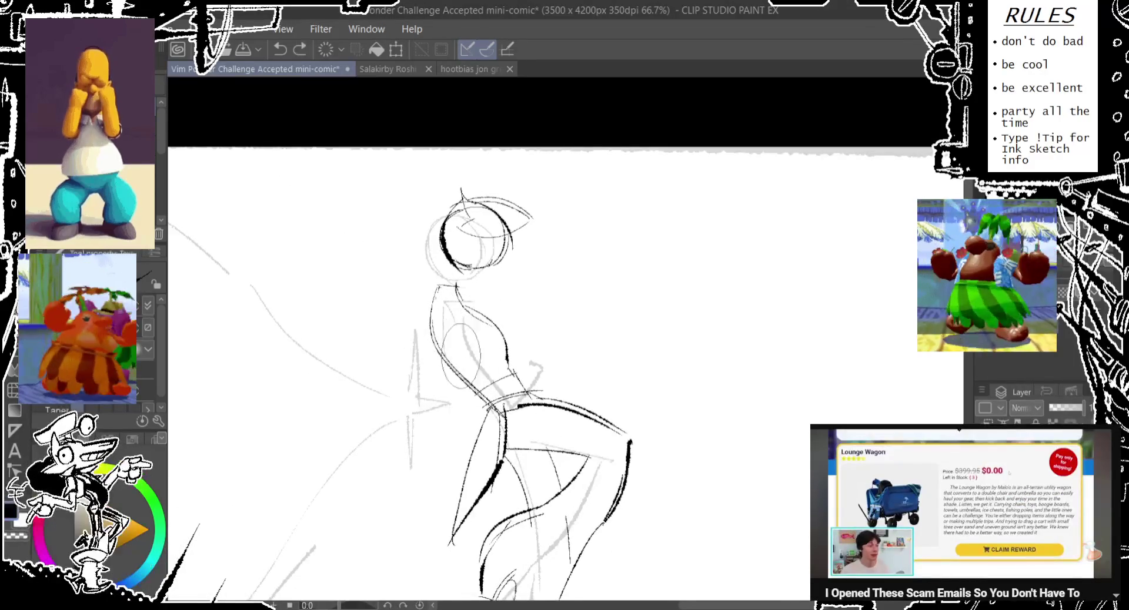
key(ctrl+z)
drag(438, 285, 453, 357)
key(ctrl+z)
drag(485, 305, 494, 406)
key(ctrl+z)
key(ctrl+z)
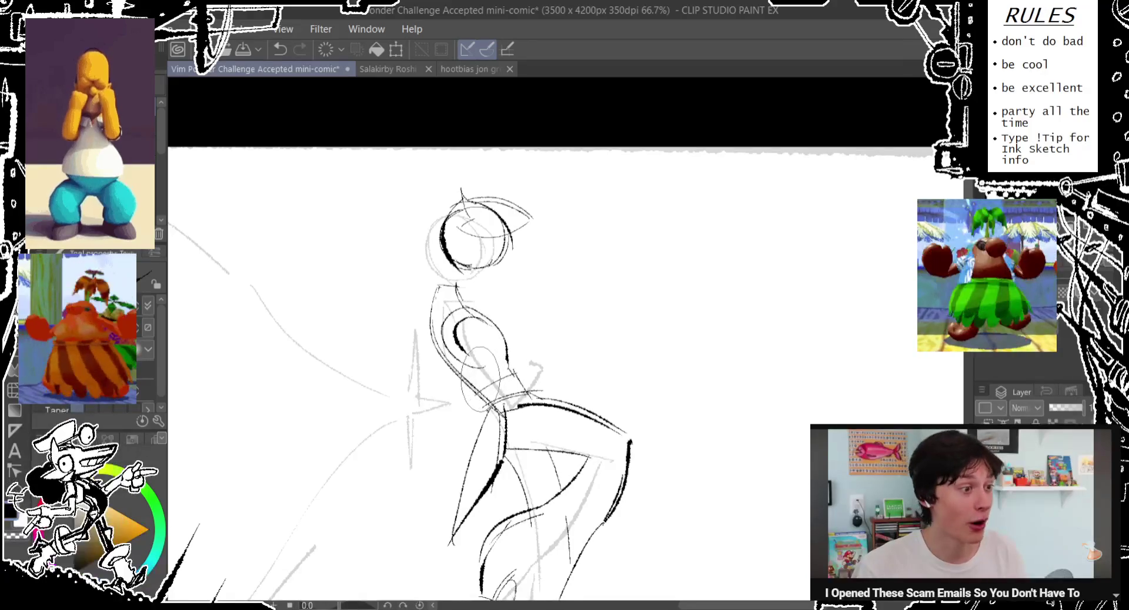
- Redraw the shoulder oval at several positions and sizes, then remove it
key(ctrl+z)
drag(473, 347, 479, 405)
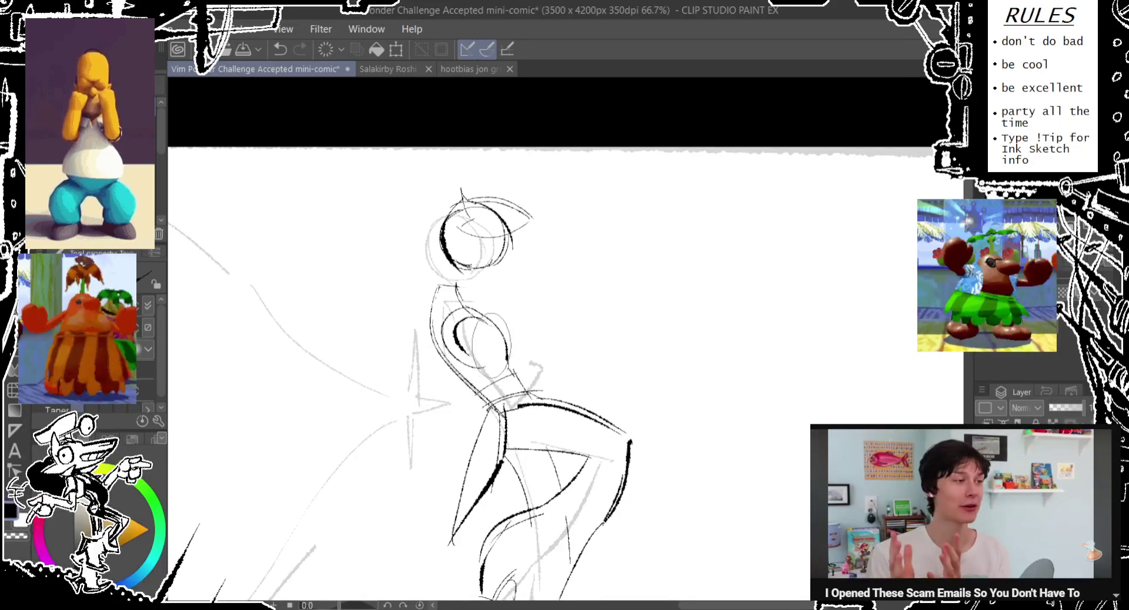
key(ctrl+z)
drag(476, 347, 488, 406)
key(ctrl+z)
drag(476, 320, 488, 367)
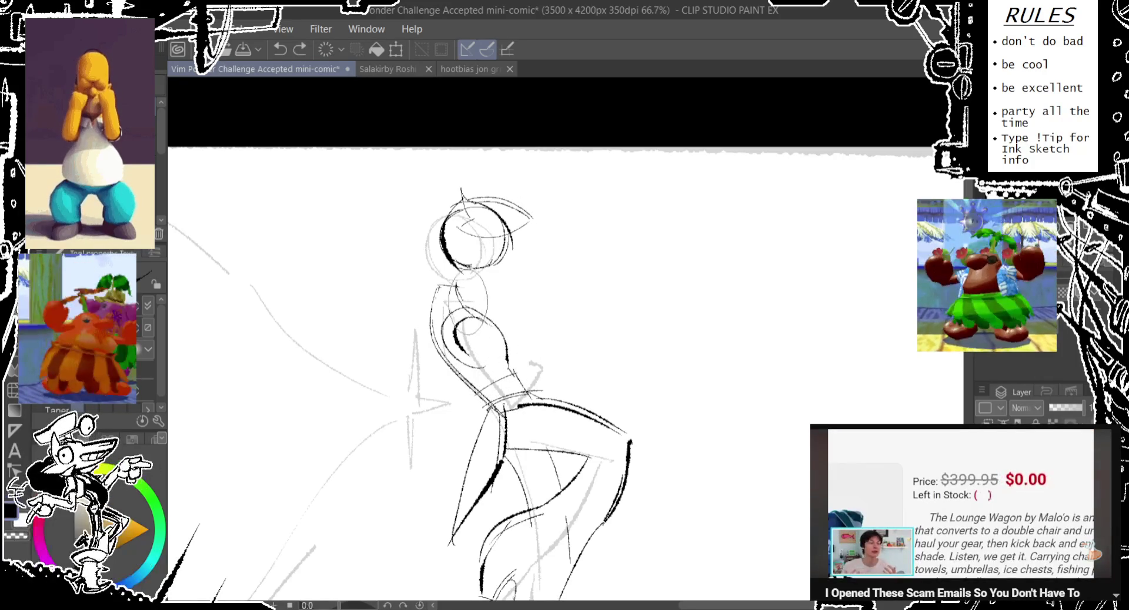
key(ctrl+z)
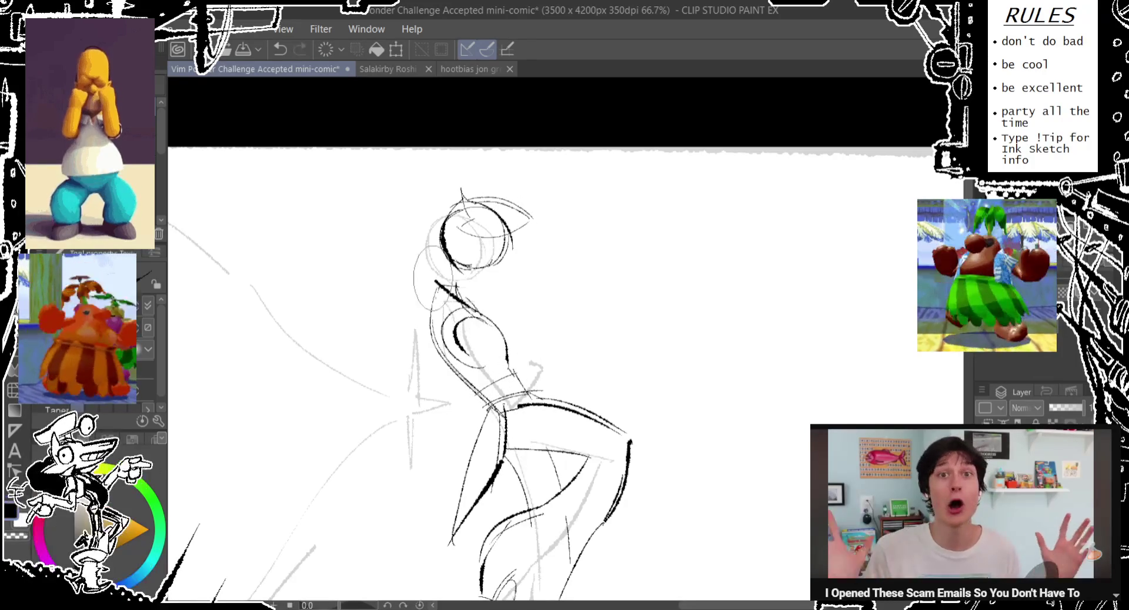
- Ink a short neck line and a faint line down the torso, removing stray loops
drag(430, 301, 471, 320)
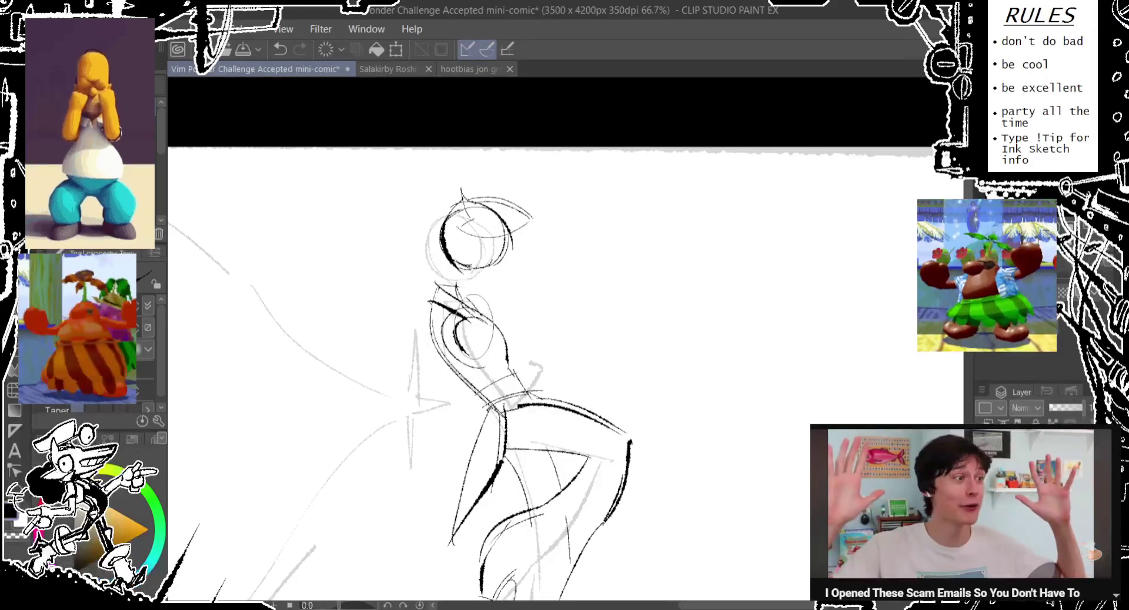
key(ctrl+z)
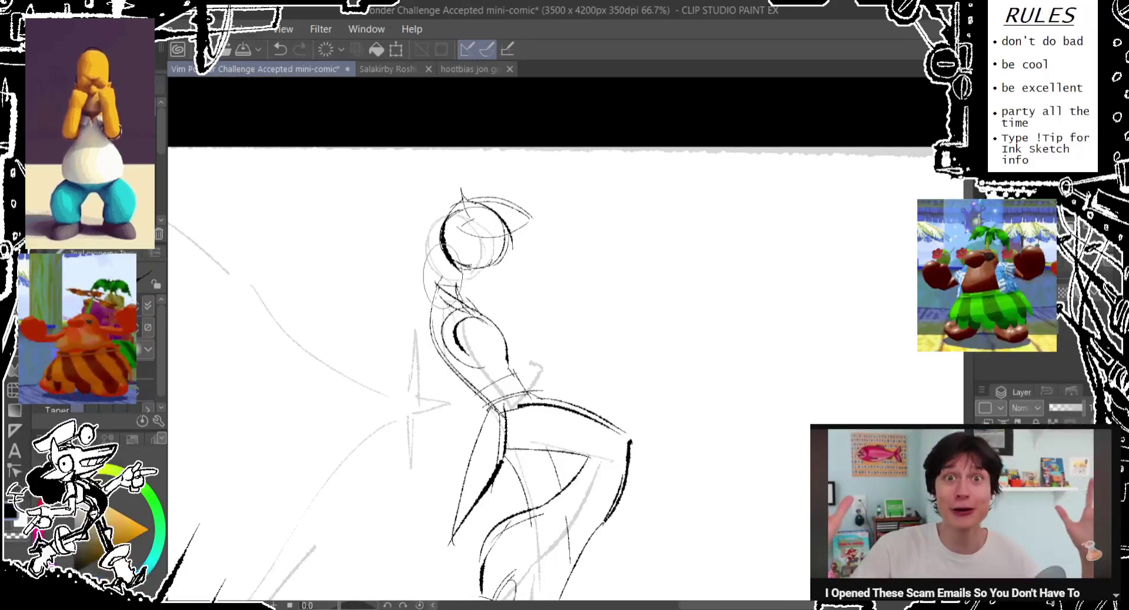
drag(438, 282, 458, 280)
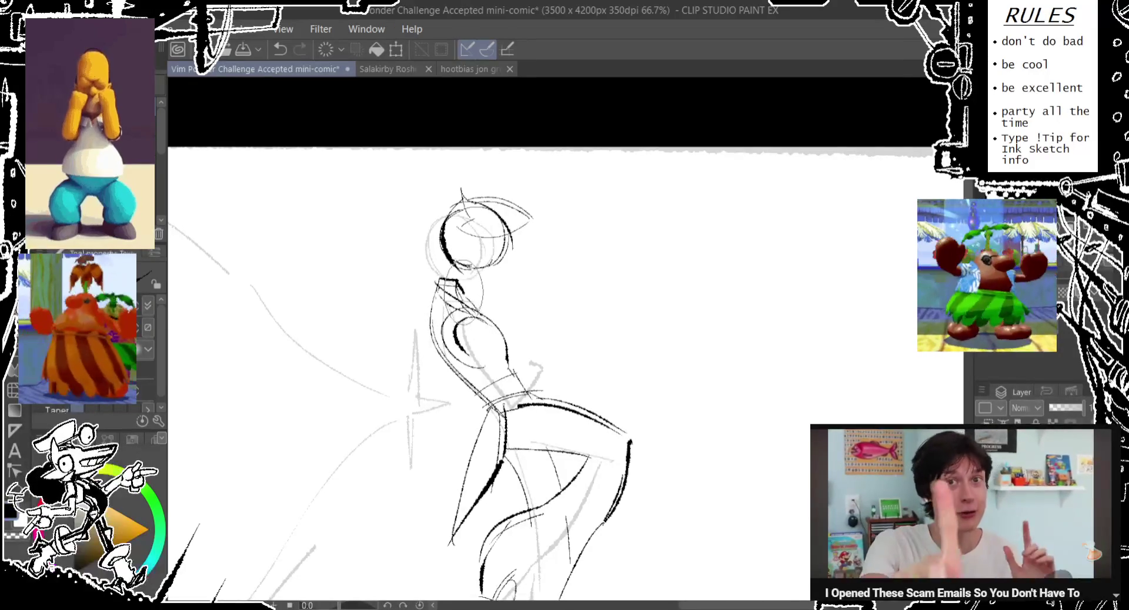
drag(502, 313, 467, 405)
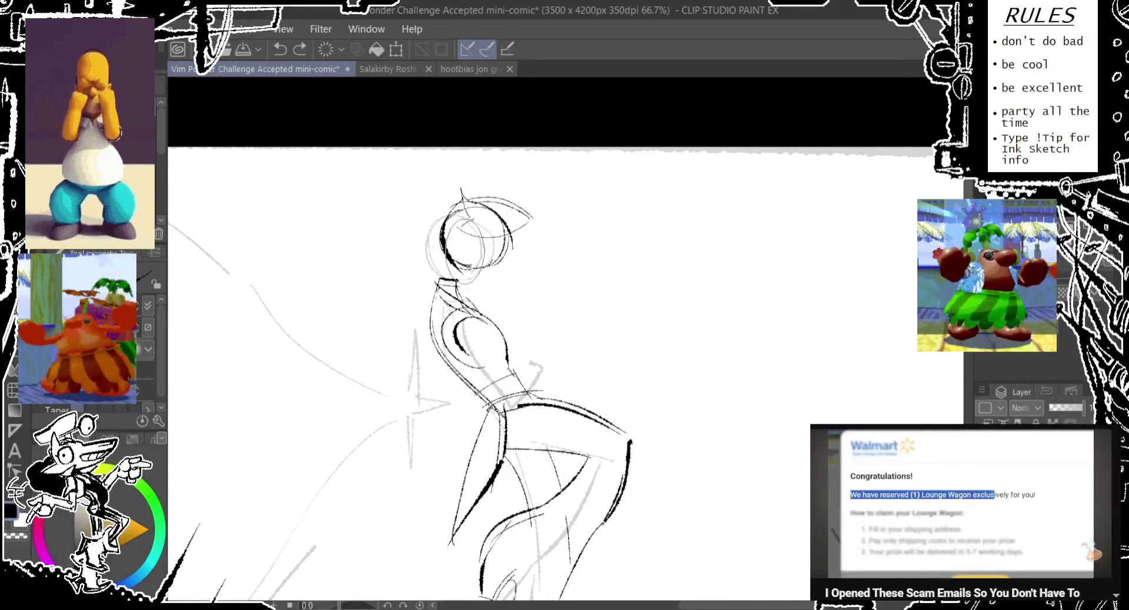
key(ctrl+z)
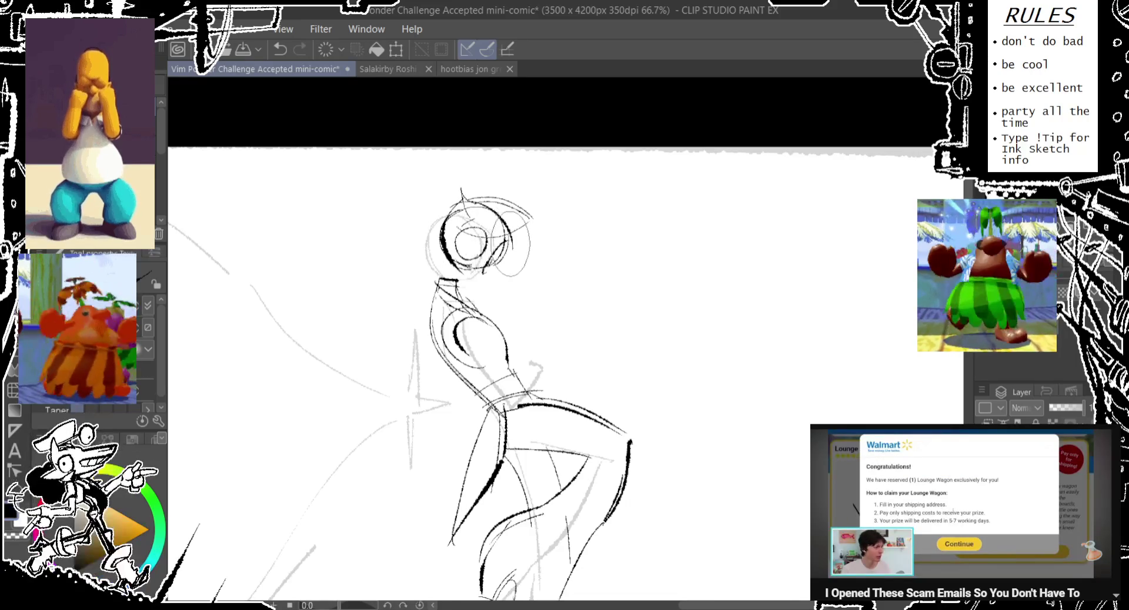
key(ctrl+z)
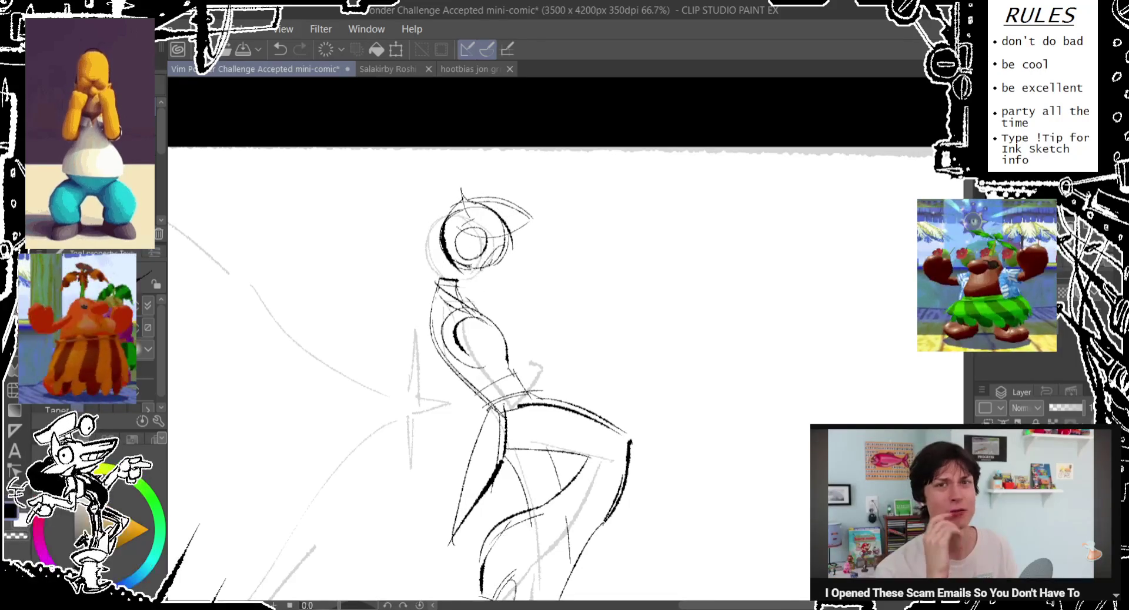
- Center the head and sketch loose loops around it, keeping one above and right
drag(567, 176, 601, 183)
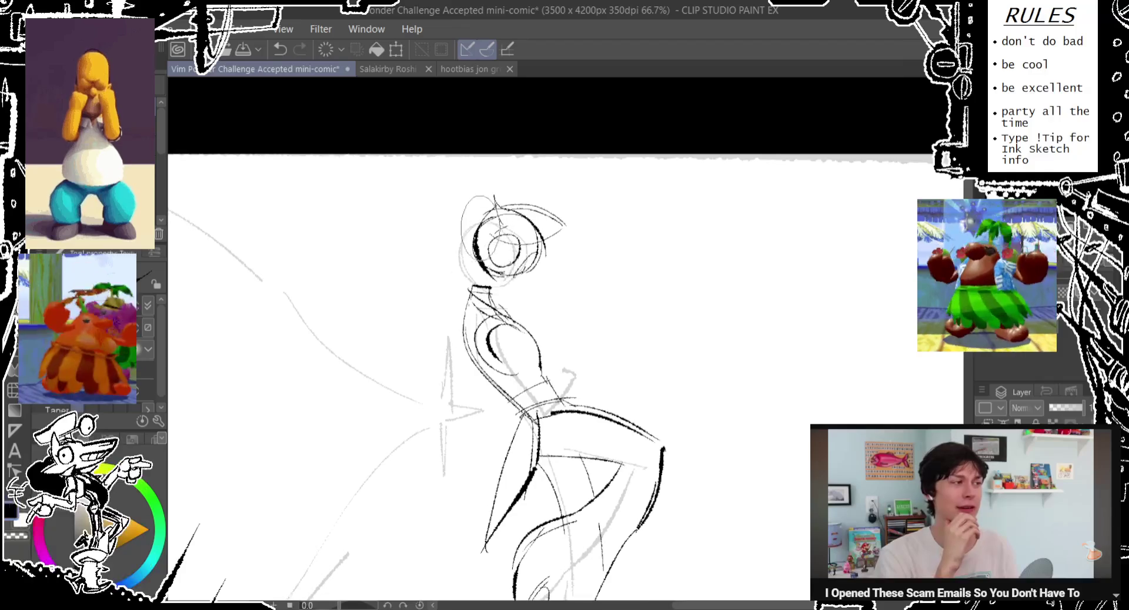
mouse_move(486, 193)
mouse_down()
mouse_move(457, 274)
mouse_move(457, 259)
mouse_up()
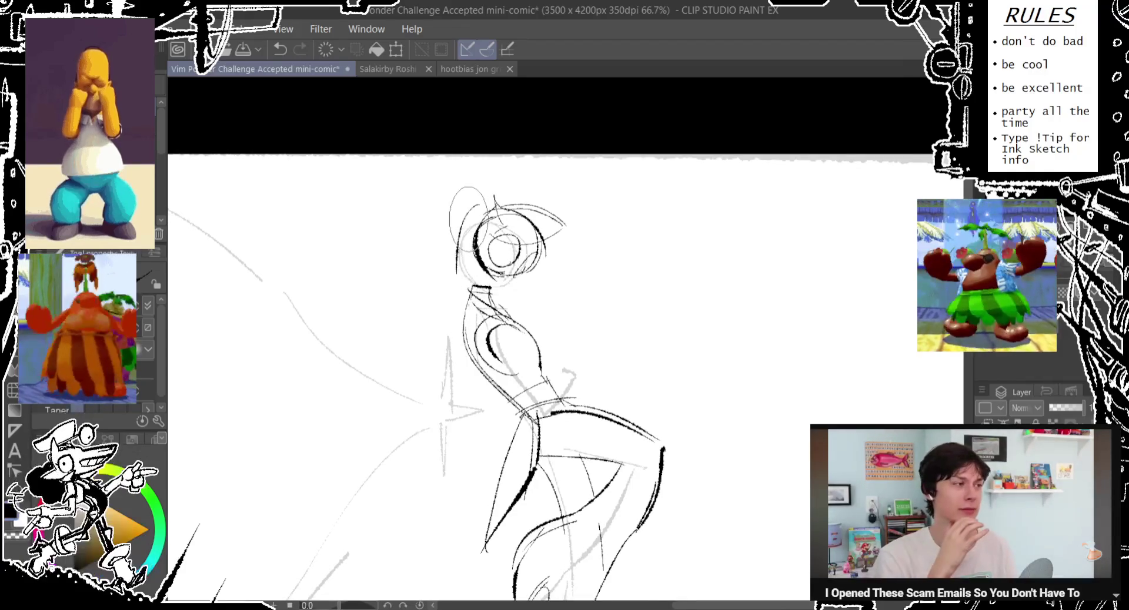
key(ctrl+z)
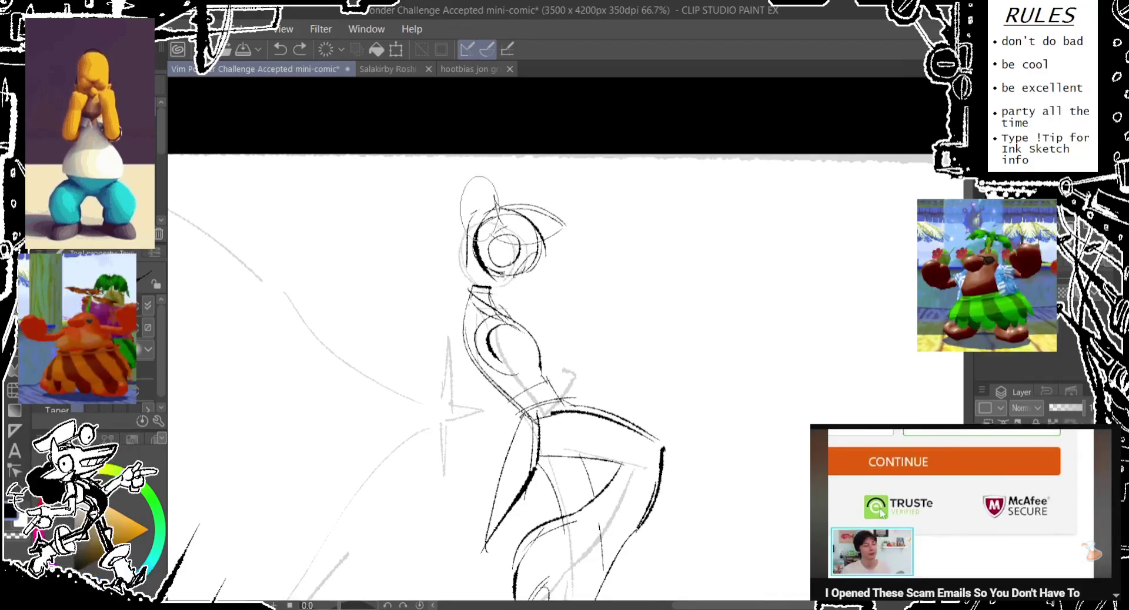
key(ctrl+z)
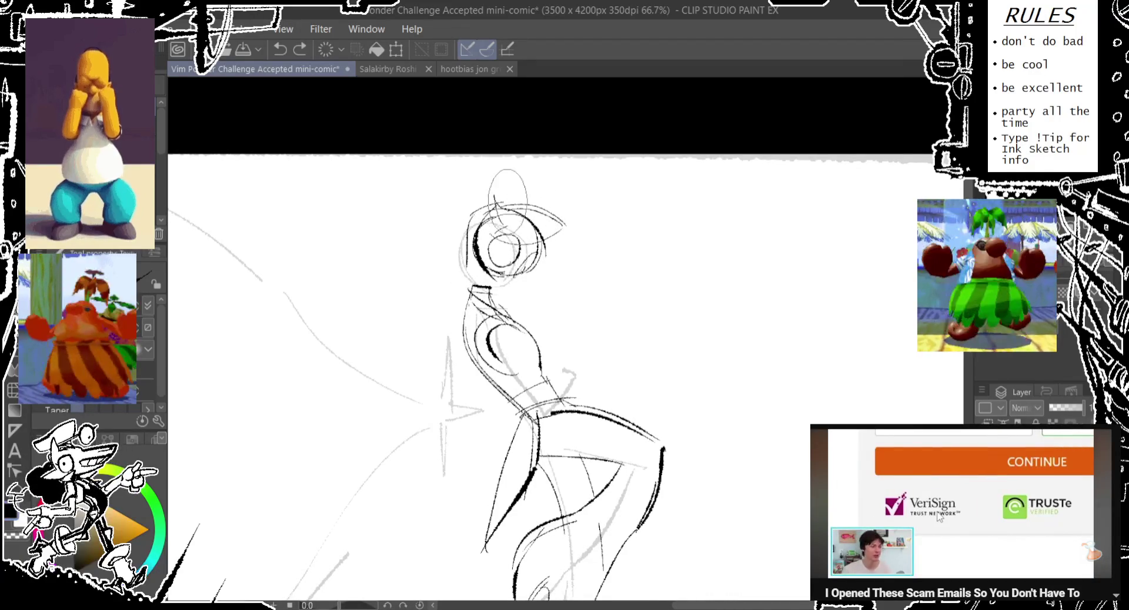
key(ctrl+z)
drag(515, 202, 544, 232)
scroll(558, 338, down, 3)
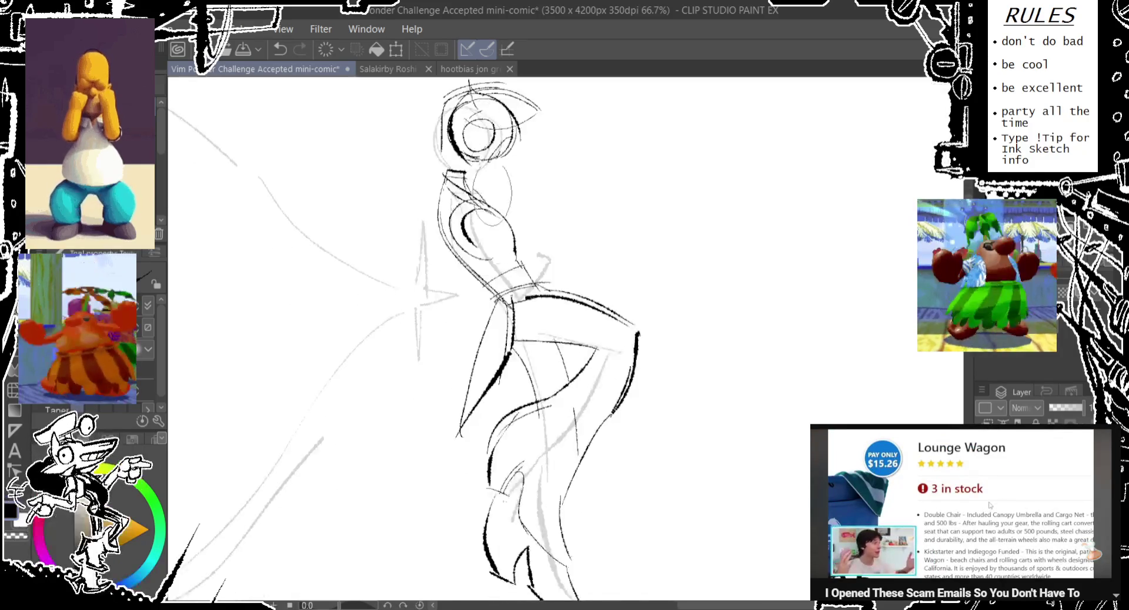
- Bring the head back into view and sketch its left-side outline
scroll(558, 338, down, 3)
drag(496, 100, 474, 269)
drag(429, 170, 417, 229)
drag(411, 188, 432, 247)
drag(430, 182, 448, 247)
key(ctrl+z)
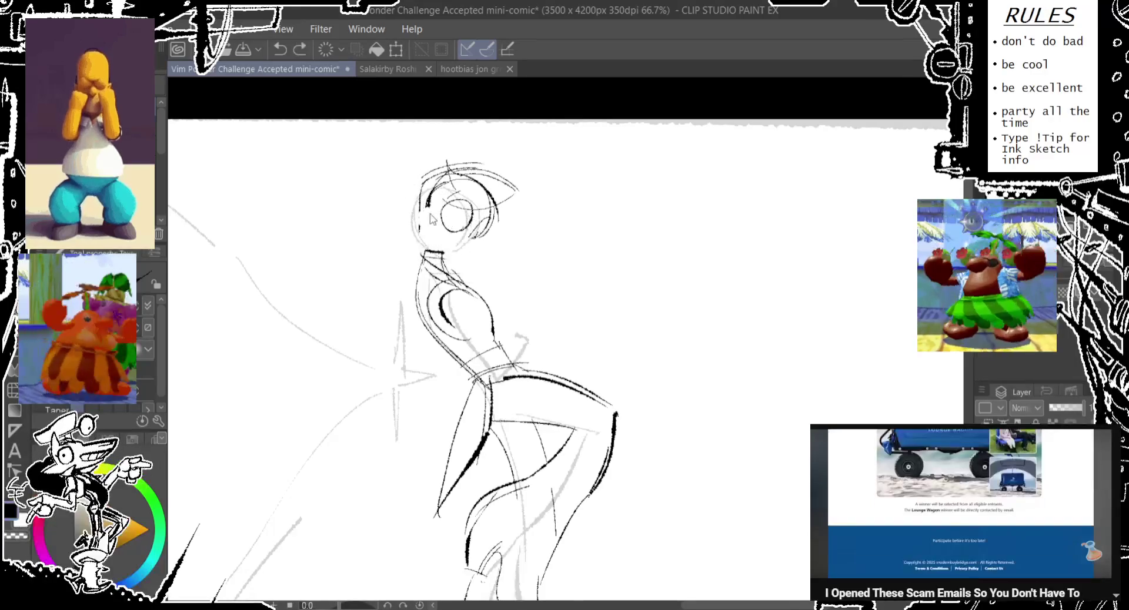
drag(424, 204, 419, 232)
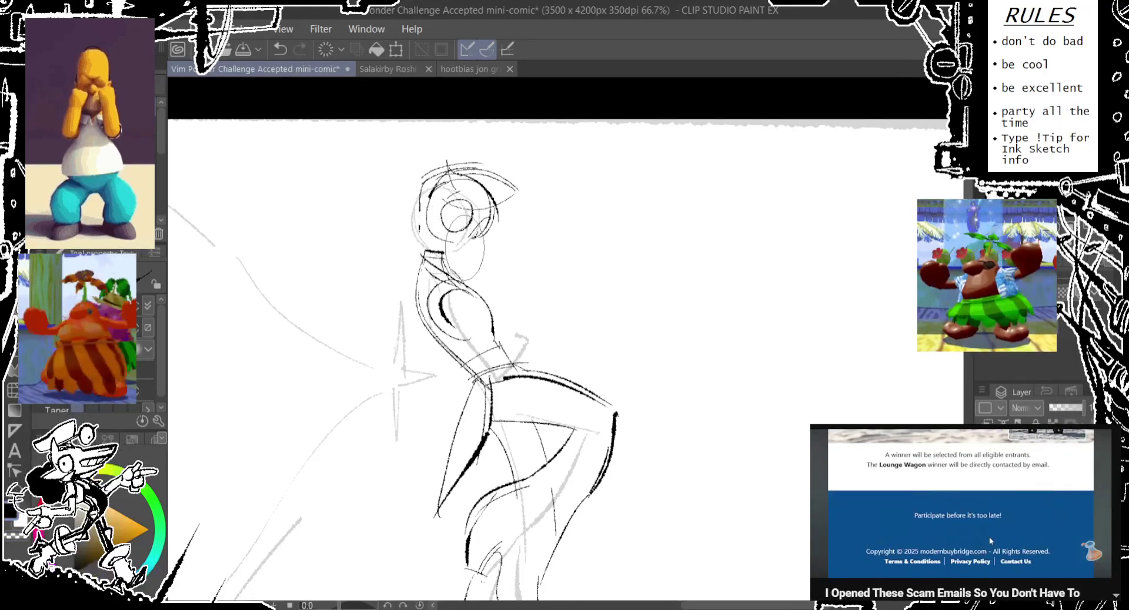
key(ctrl+z)
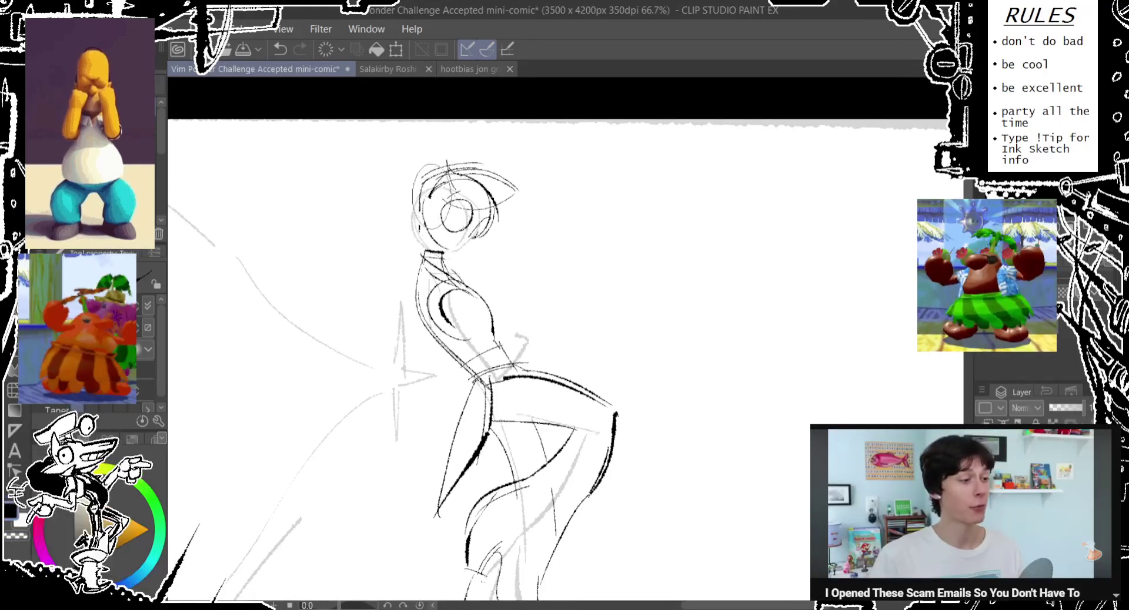
- Try construction strokes at the top, left and right of the head, undoing misses
drag(450, 241, 488, 300)
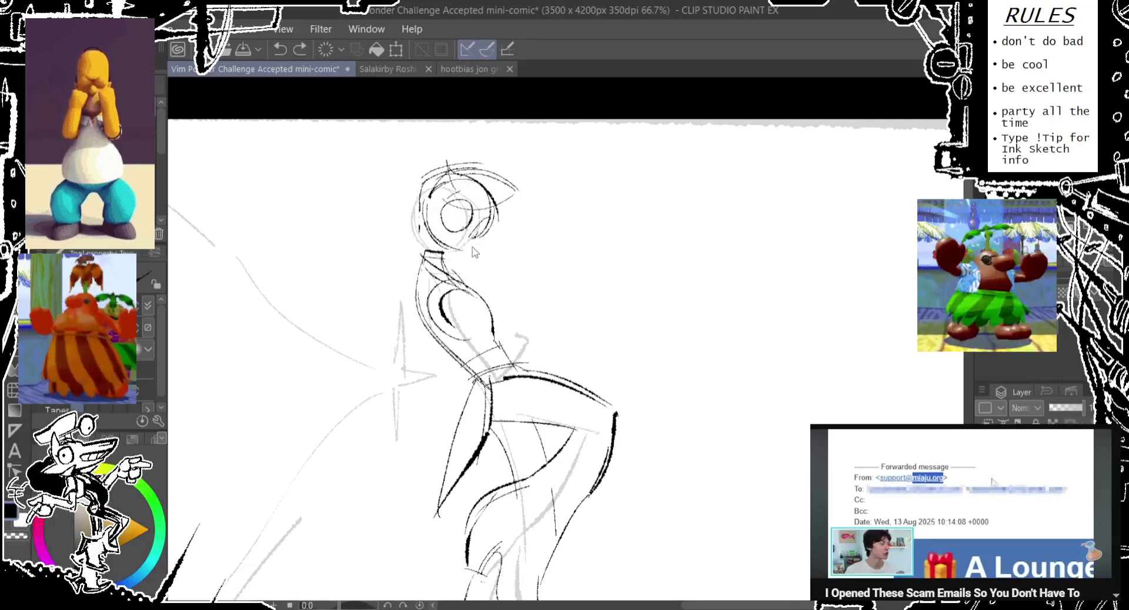
key(ctrl+z)
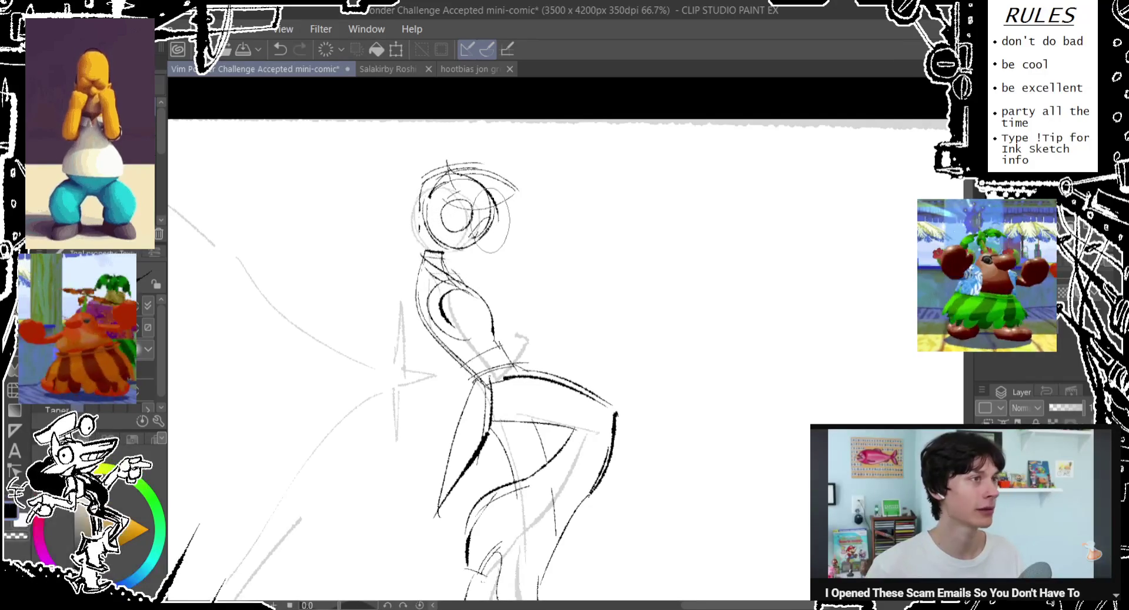
mouse_move(425, 167)
mouse_down()
mouse_move(456, 191)
mouse_move(392, 228)
mouse_up()
key(ctrl+z)
drag(406, 186, 412, 187)
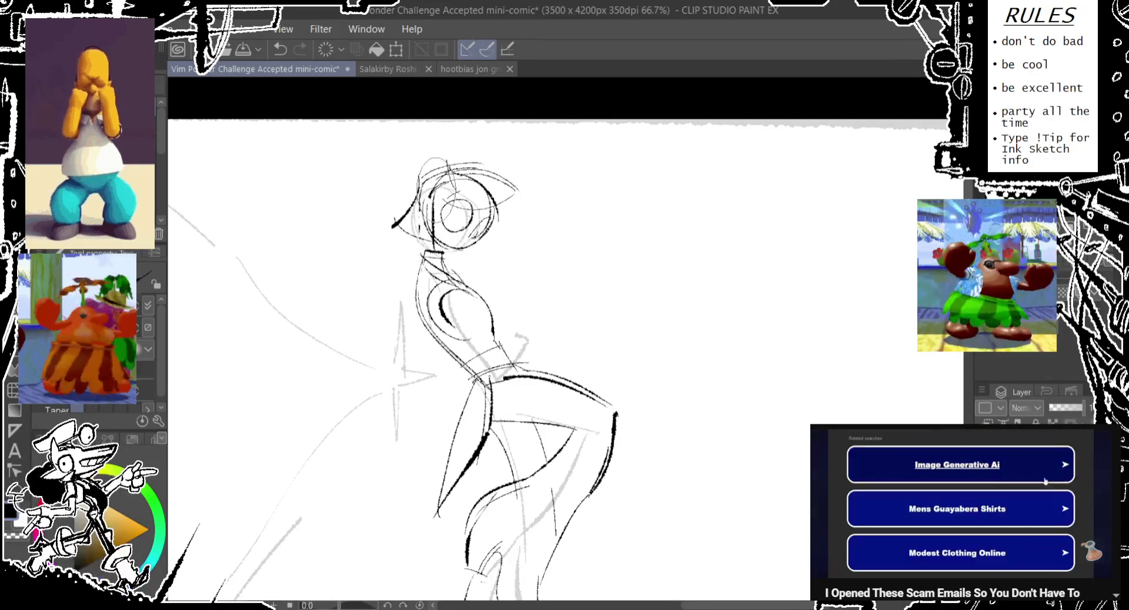
key(ctrl+z)
drag(488, 234, 486, 261)
key(ctrl+z)
key(ctrl+z)
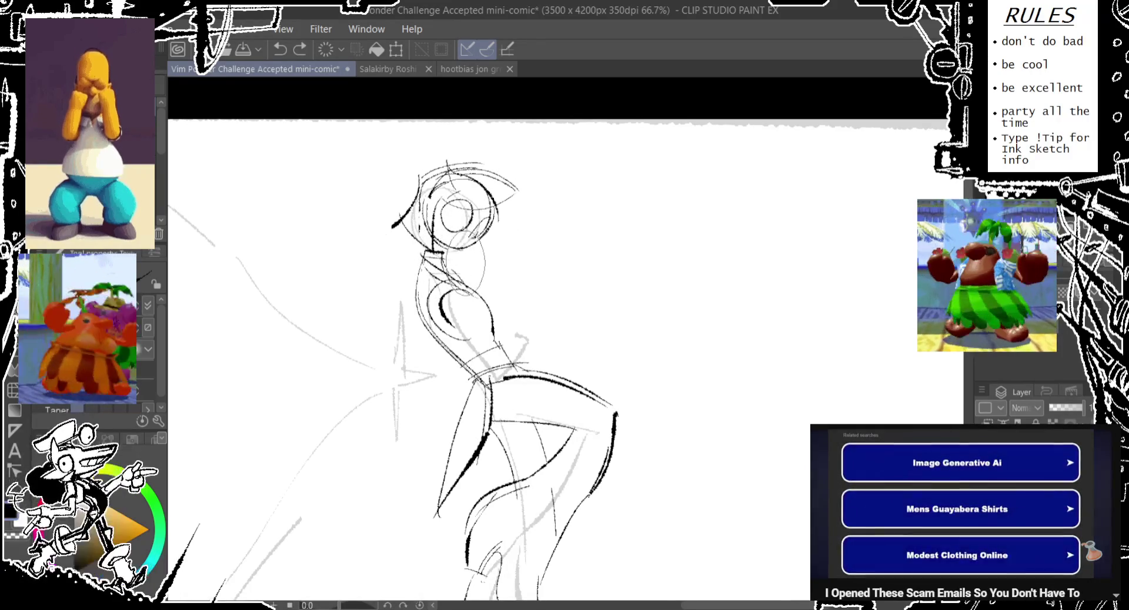
- Draw a new oval left of the head and rework the surrounding pencil strokes
drag(415, 181, 424, 250)
key(ctrl+z)
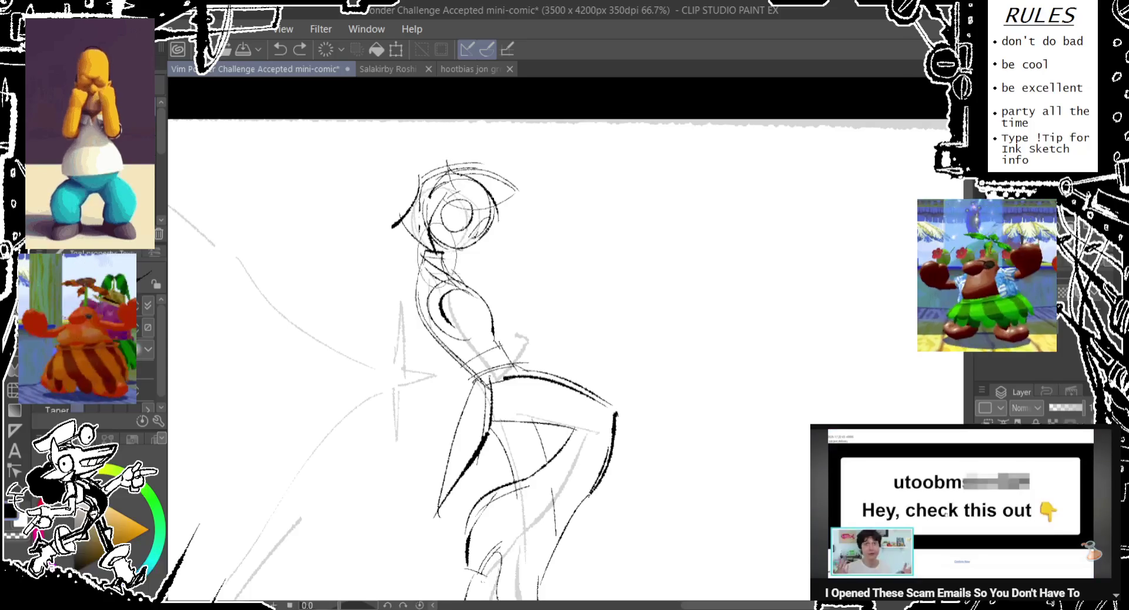
drag(415, 188, 418, 248)
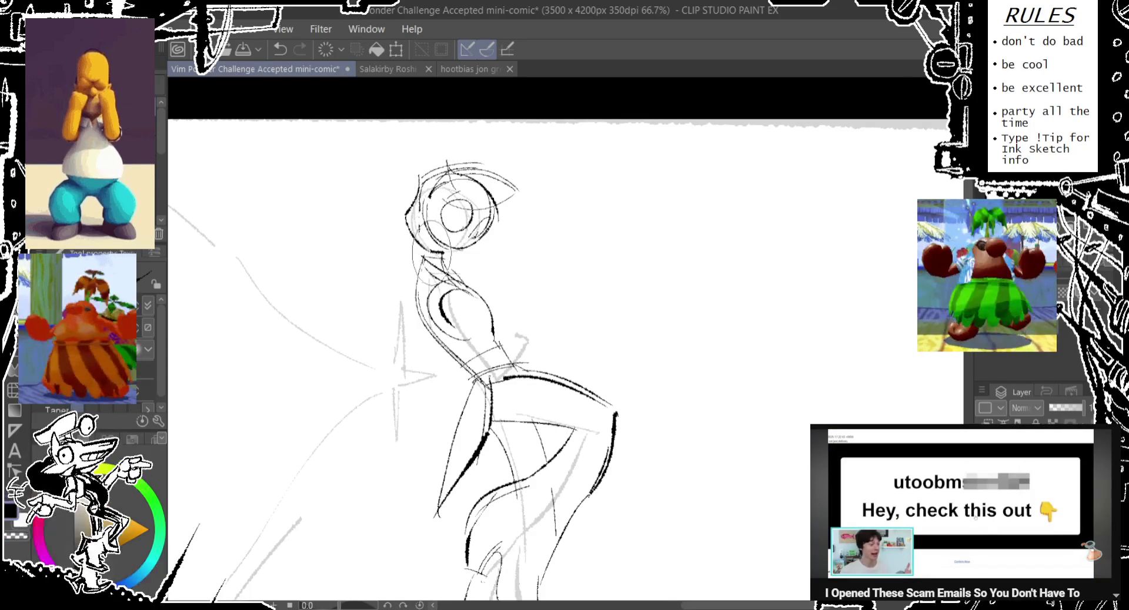
drag(414, 197, 449, 167)
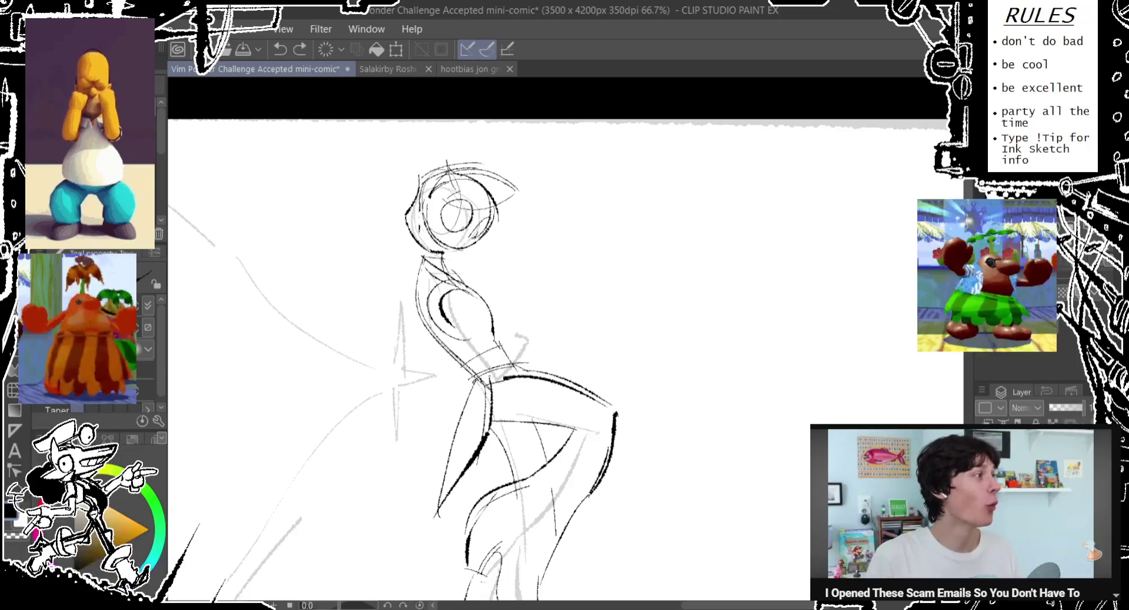
drag(479, 230, 494, 238)
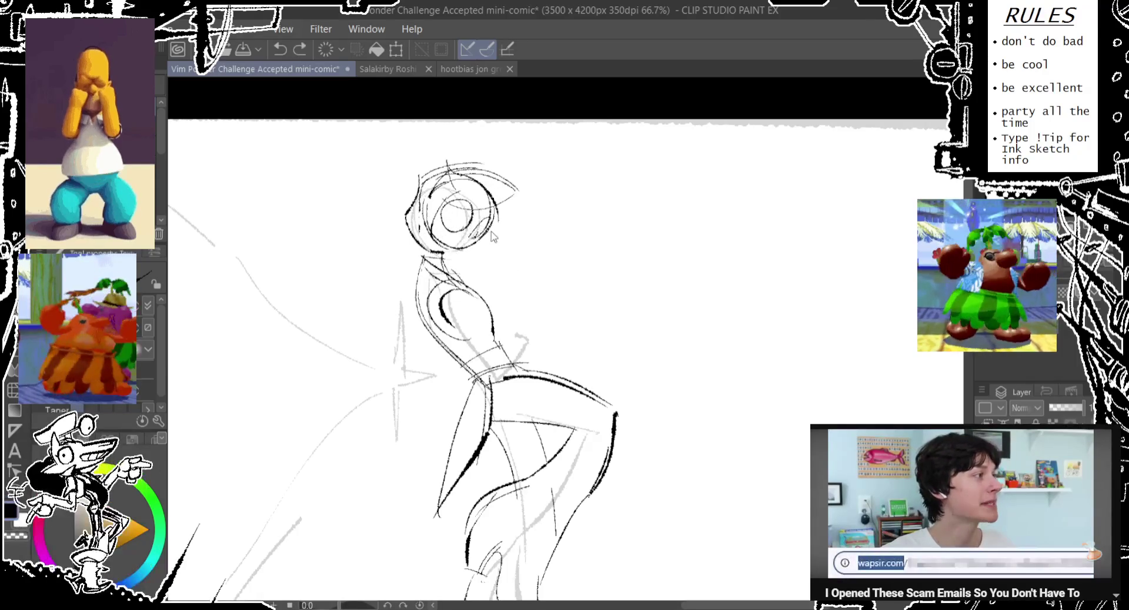
key(ctrl+z)
drag(497, 187, 491, 248)
key(ctrl+z)
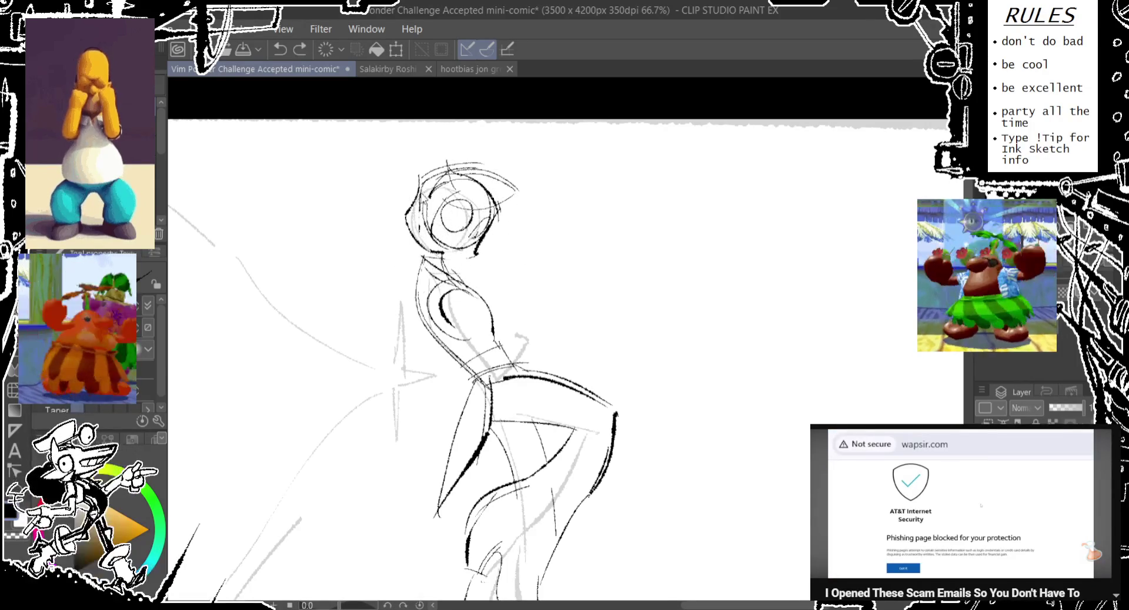
key(ctrl+z)
- Sketch construction ovals below-left, on top and at the upper left of the head
drag(418, 236, 411, 243)
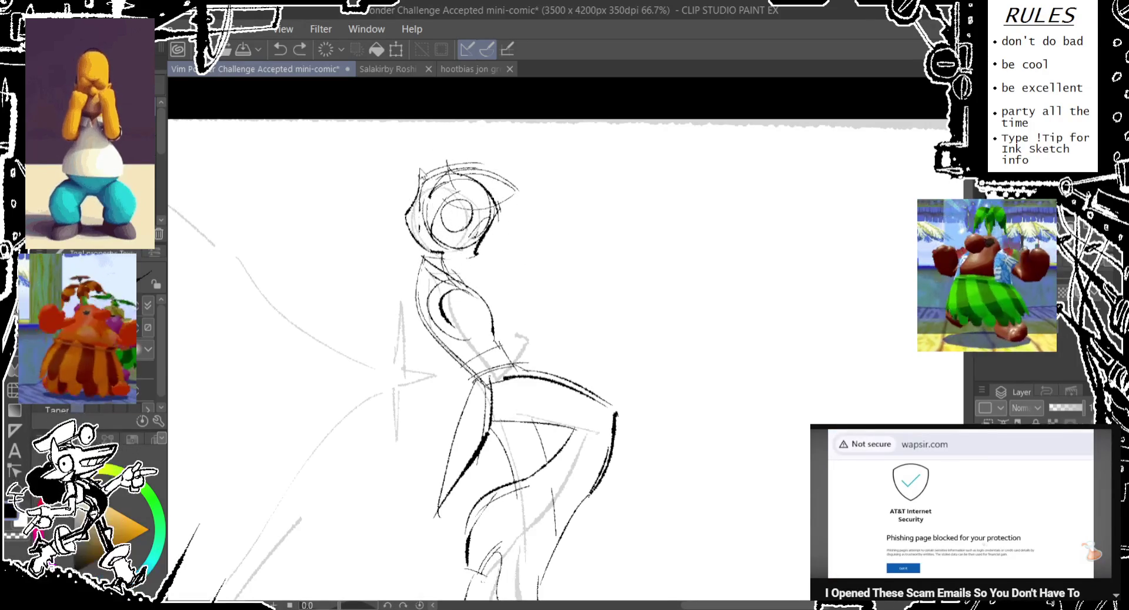
drag(471, 144, 488, 190)
key(ctrl+z)
drag(414, 158, 405, 217)
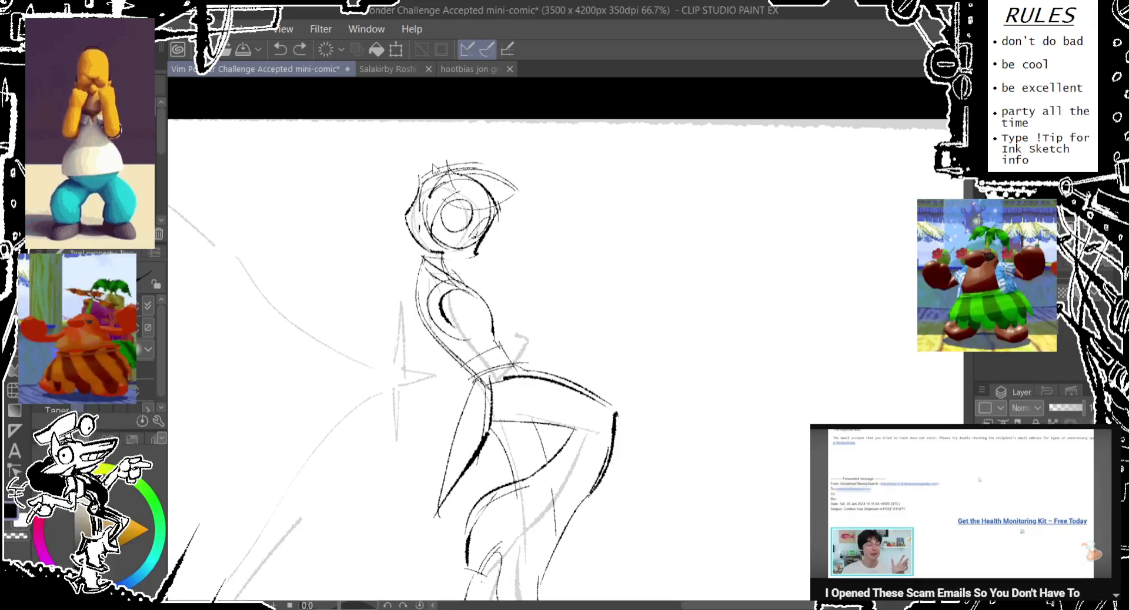
mouse_move(410, 156)
mouse_down()
mouse_move(406, 218)
mouse_move(379, 276)
mouse_move(381, 359)
mouse_up()
key(ctrl+z)
- Try placing a construction oval at the head's lower left beside the torso
key(ctrl+z)
key(ctrl+z)
drag(383, 254, 379, 318)
key(ctrl+z)
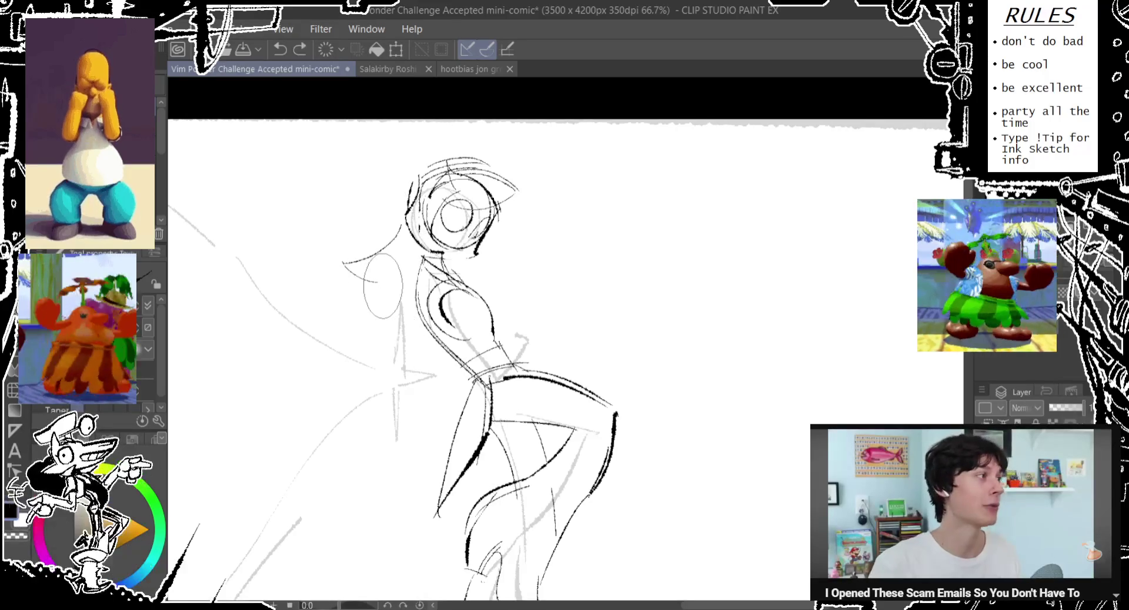
drag(400, 259, 389, 352)
key(ctrl+z)
drag(401, 299, 399, 359)
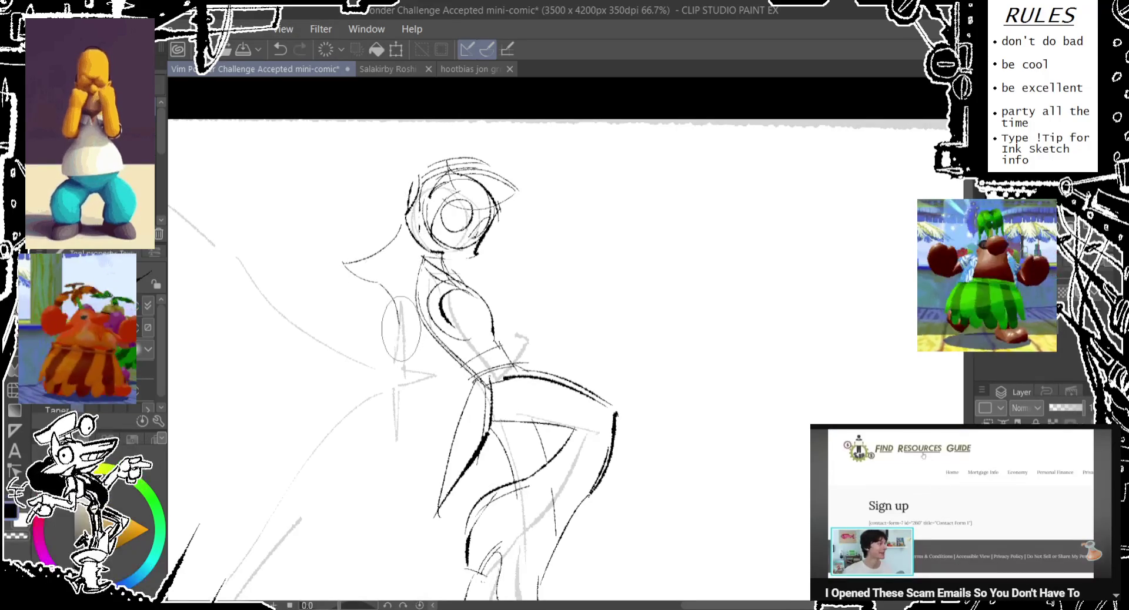
- Keep repositioning the oval beside the torso, replacing it with a slanted stroke
key(ctrl+z)
drag(405, 274, 403, 277)
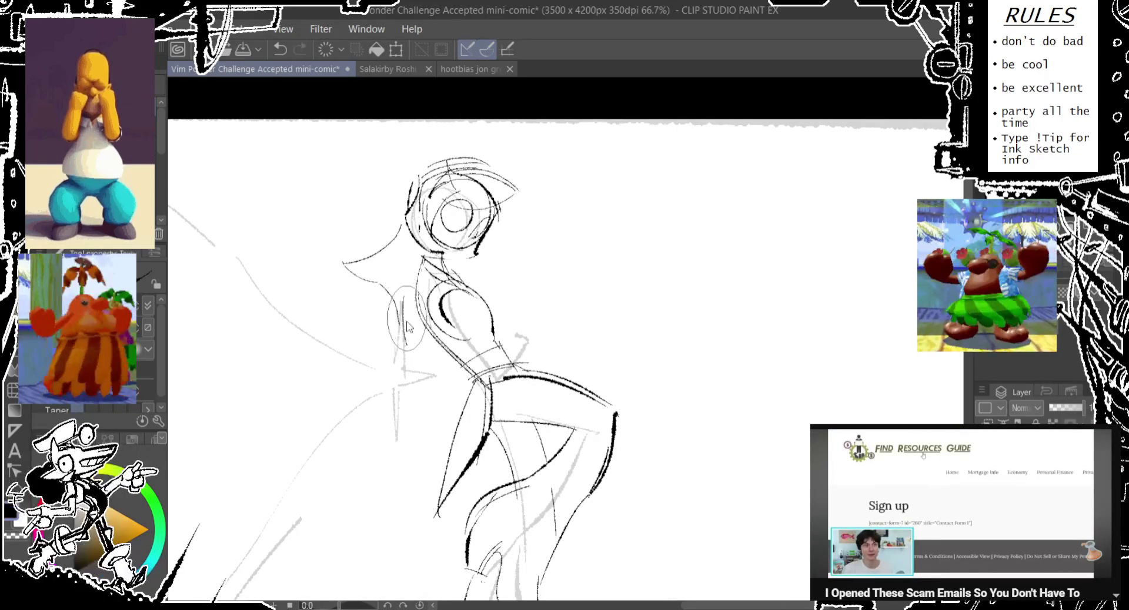
key(ctrl+z)
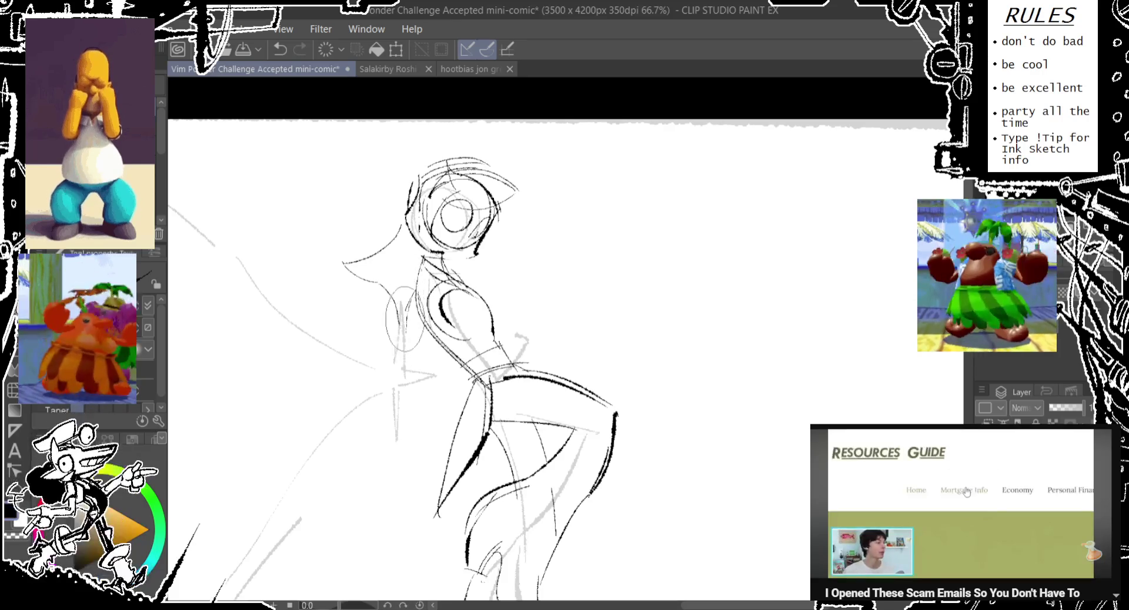
mouse_move(406, 294)
mouse_down()
mouse_move(416, 351)
mouse_move(400, 394)
mouse_up()
key(ctrl+z)
key(ctrl+z)
key(ctrl+z)
key(ctrl+z)
key(ctrl+z)
drag(406, 318, 386, 370)
mouse_move(398, 327)
mouse_down()
mouse_move(384, 379)
mouse_move(310, 291)
mouse_up()
key(ctrl+z)
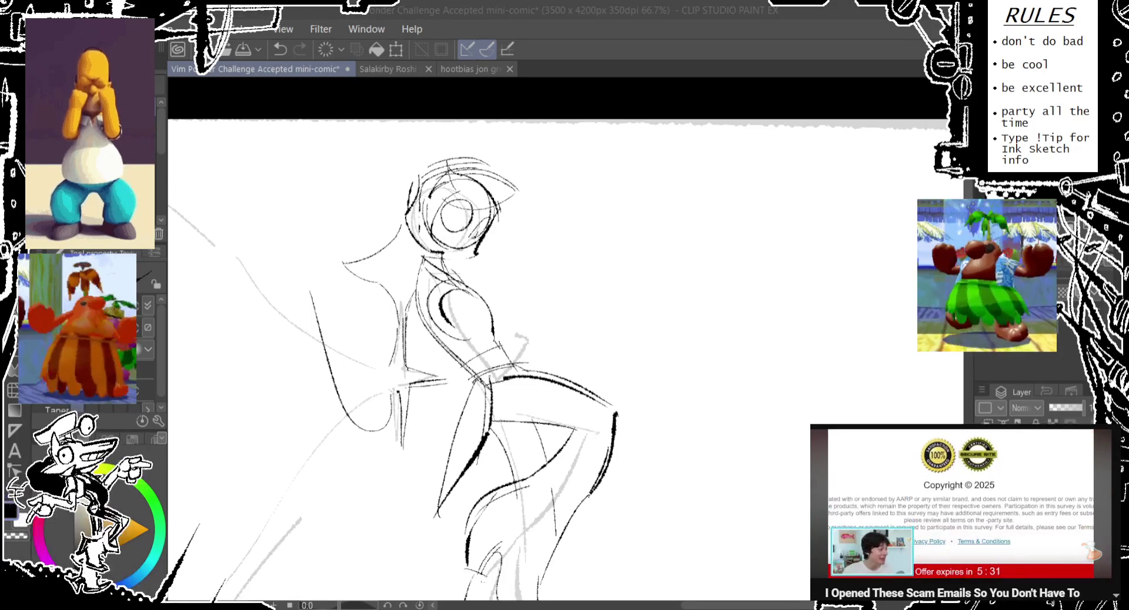
- Sketch the head's sides, adding a dark upper-left arc and right-side strokes
drag(500, 203, 480, 252)
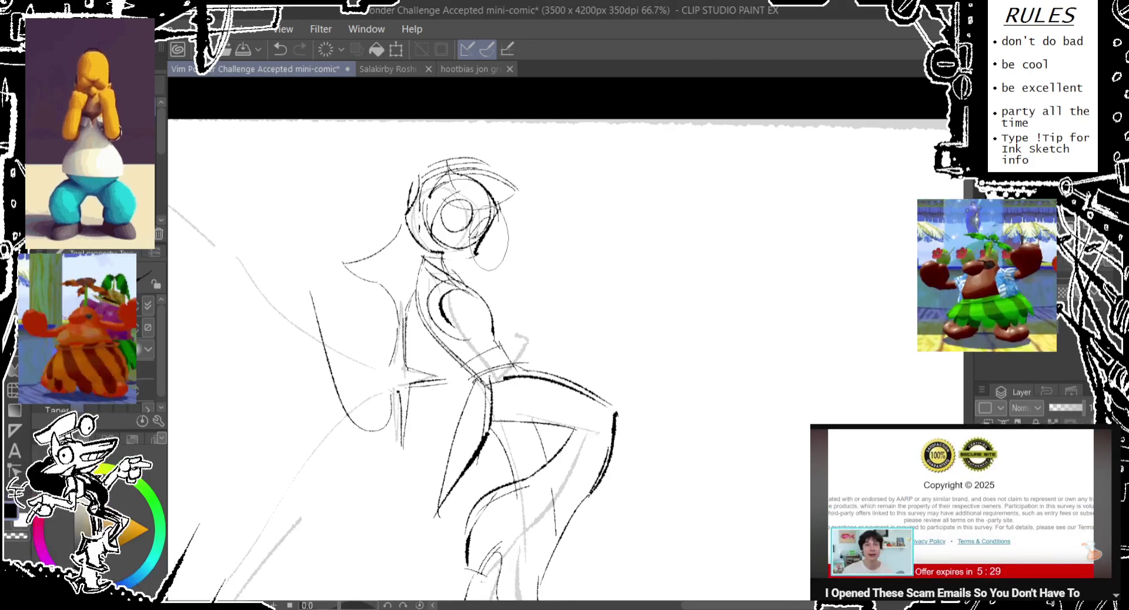
key(ctrl+z)
key(ctrl+z)
key(ctrl+z)
key(ctrl+z)
drag(470, 205, 464, 259)
mouse_move(459, 188)
mouse_down()
mouse_move(447, 230)
mouse_move(421, 258)
mouse_move(423, 223)
mouse_move(420, 253)
mouse_up()
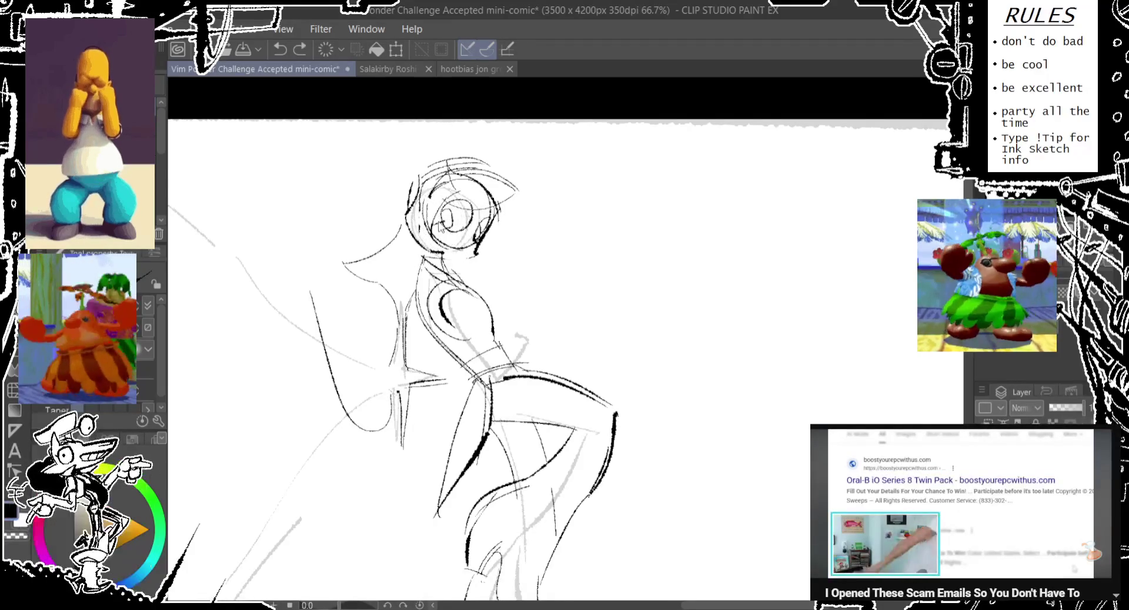
drag(450, 187, 424, 206)
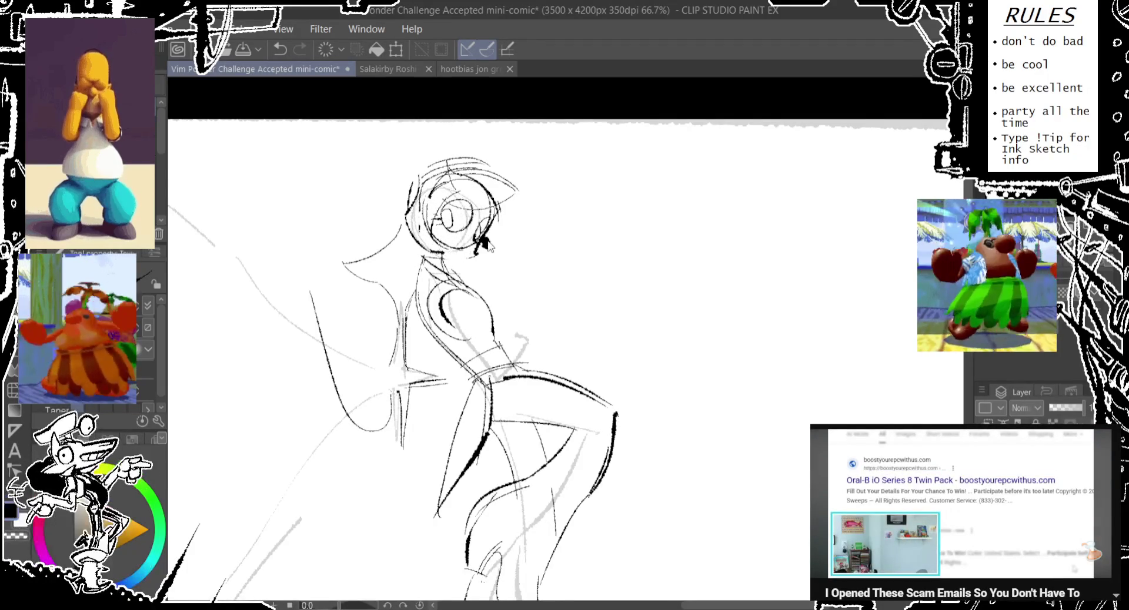
drag(517, 187, 488, 252)
key(ctrl+z)
drag(515, 188, 473, 288)
key(ctrl+z)
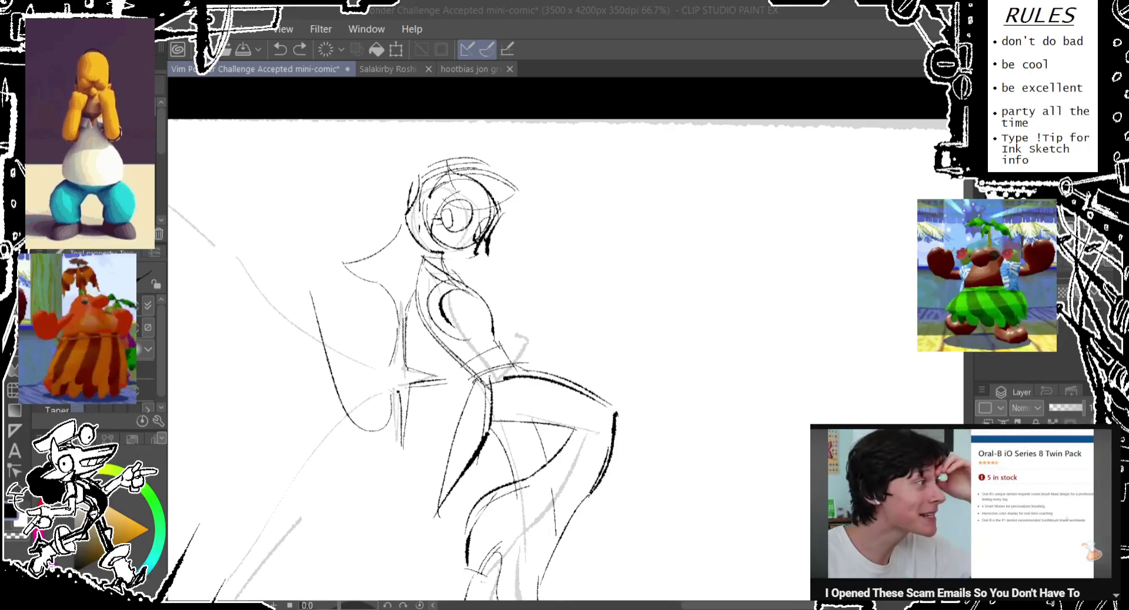
- Refine faint construction strokes around the head and neck and draw the jaw line
drag(490, 227, 478, 258)
key(ctrl+z)
key(ctrl+z)
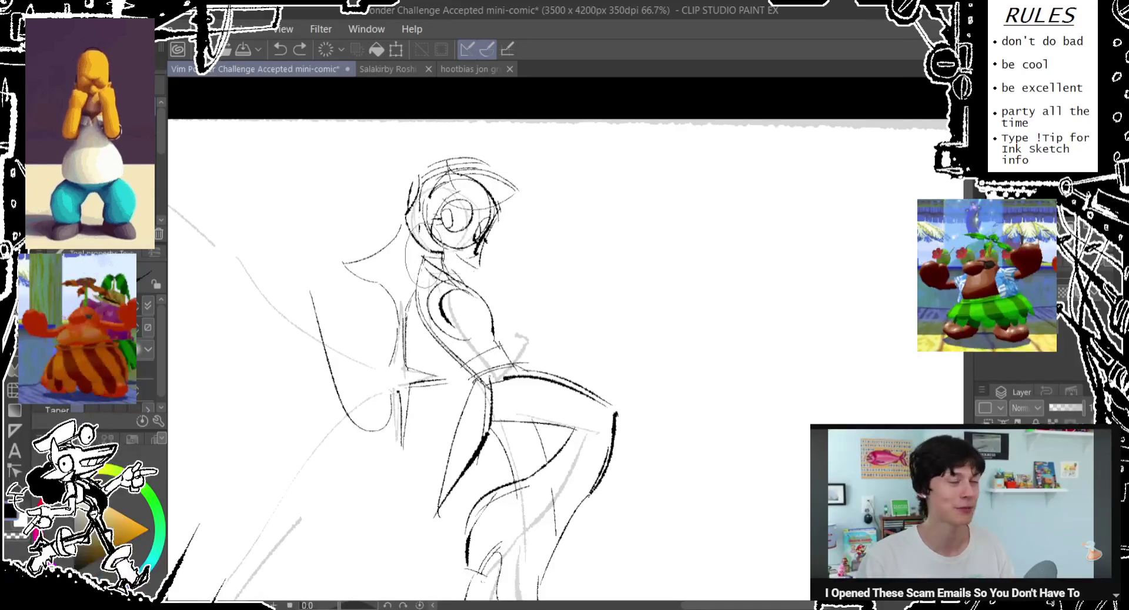
drag(419, 222, 406, 277)
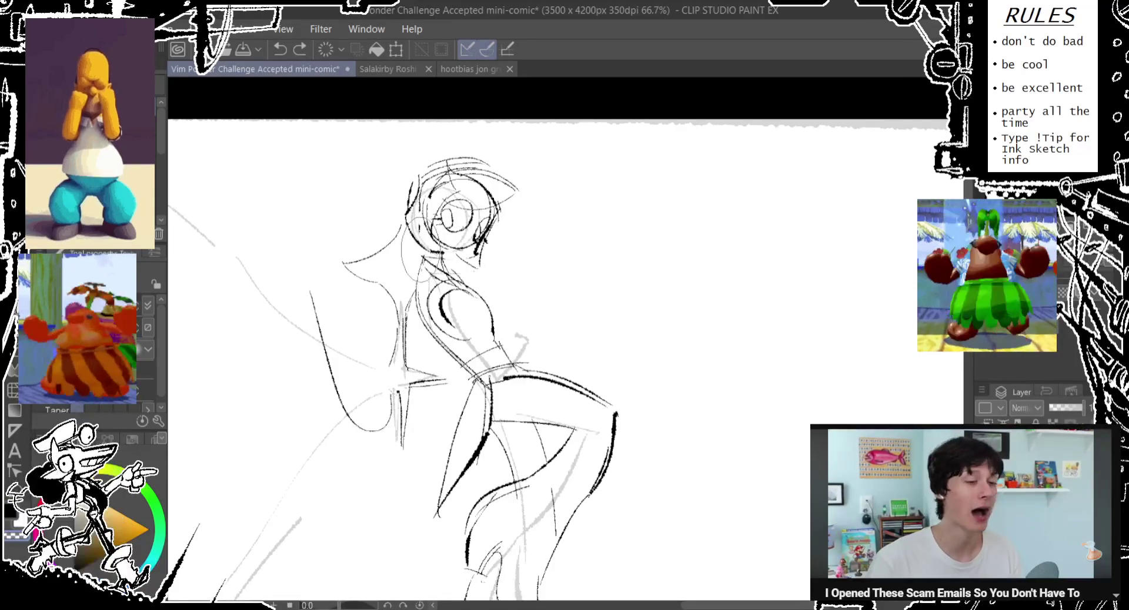
drag(415, 200, 411, 254)
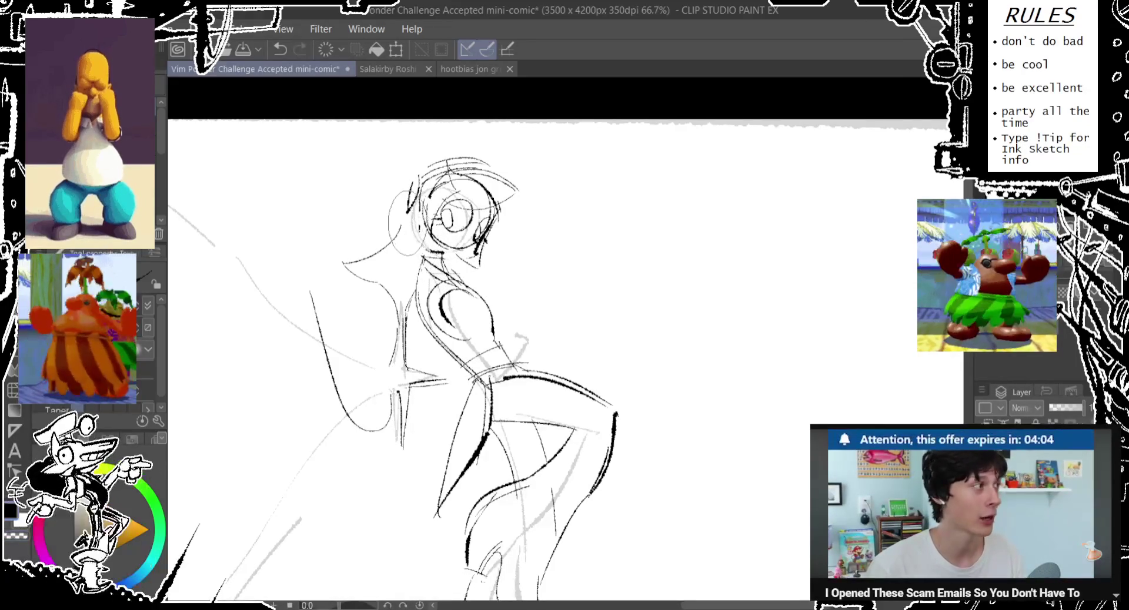
drag(412, 188, 406, 259)
drag(482, 235, 476, 294)
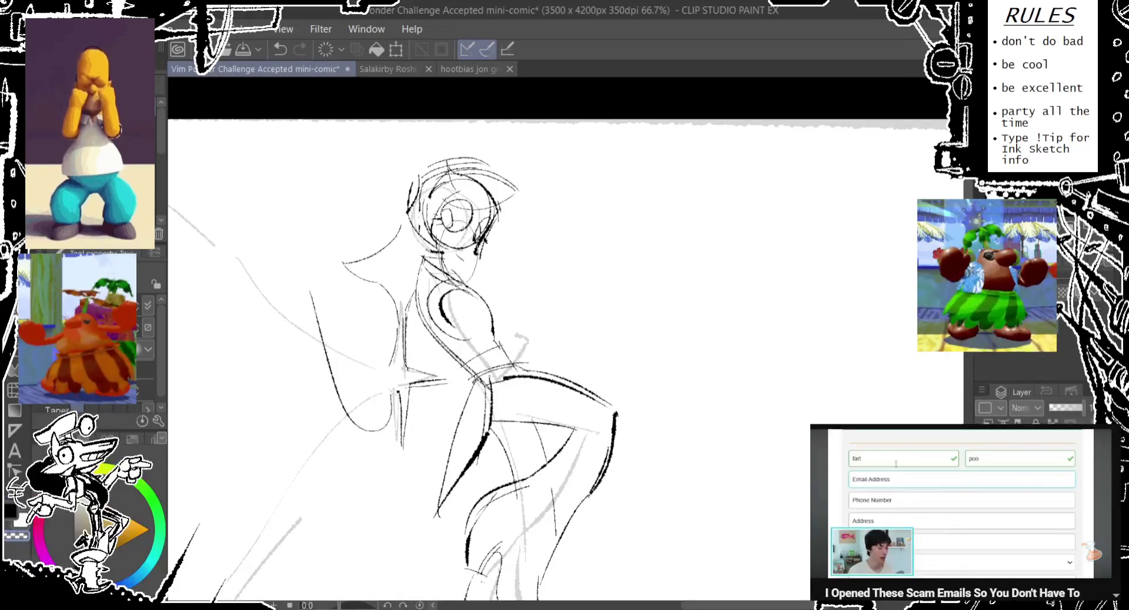
drag(484, 236, 474, 291)
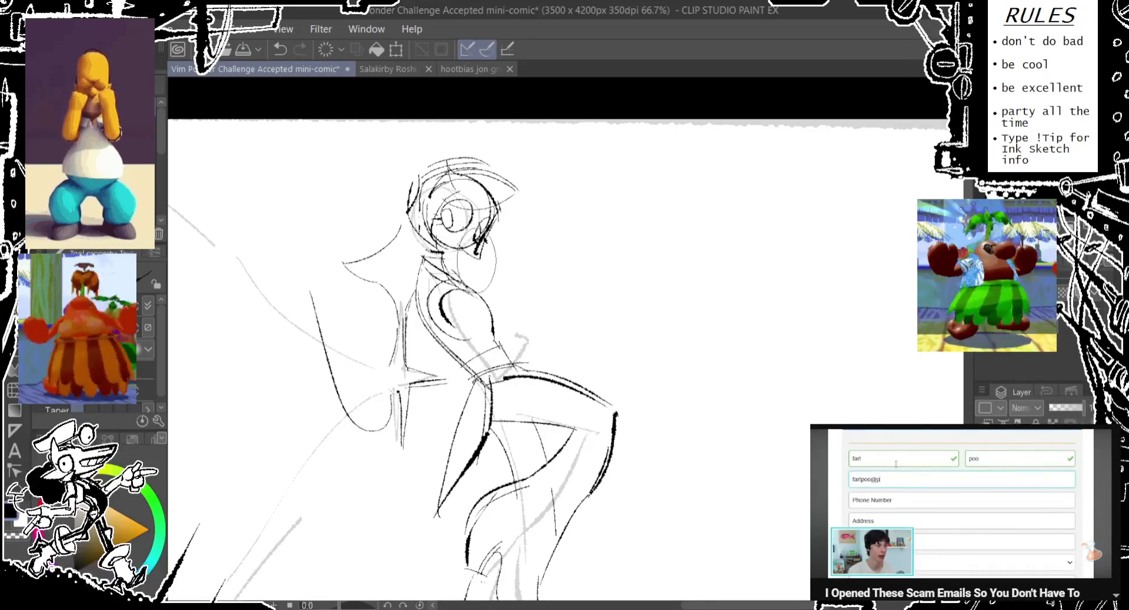
drag(483, 540, 470, 582)
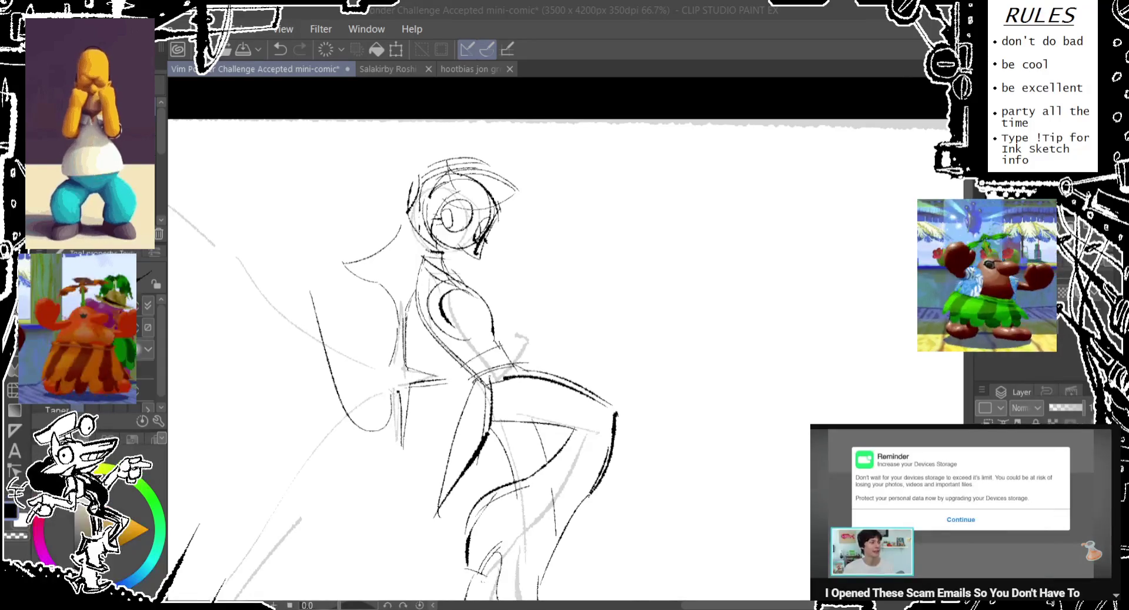
- Try fist ellipses and a forearm curve near the upper body, undoing them
mouse_move(435, 382)
mouse_down()
mouse_move(522, 235)
mouse_move(517, 204)
mouse_up()
scroll(489, 339, up, 3)
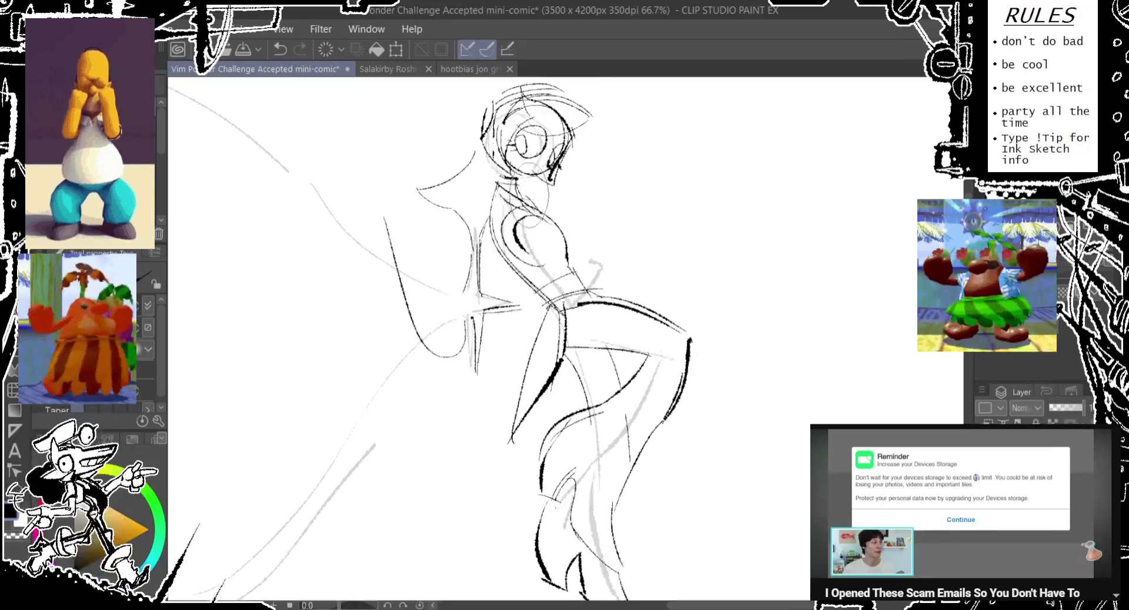
mouse_move(556, 194)
mouse_down()
mouse_move(598, 207)
mouse_move(597, 180)
mouse_up()
key(ctrl+z)
mouse_move(535, 139)
mouse_down()
mouse_move(553, 183)
mouse_move(538, 177)
mouse_up()
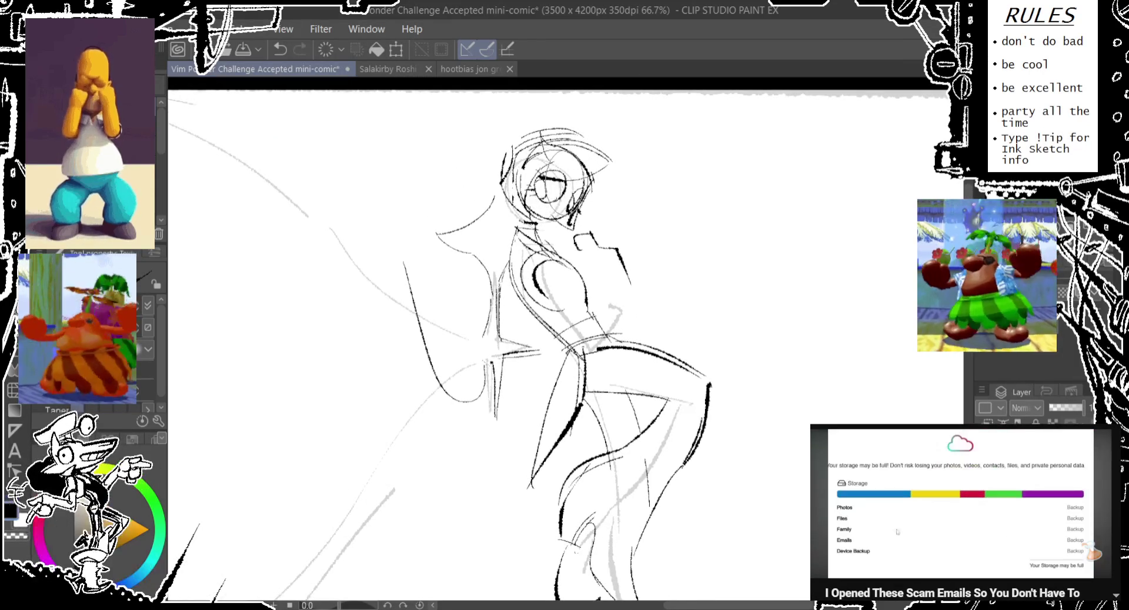
key(ctrl+z)
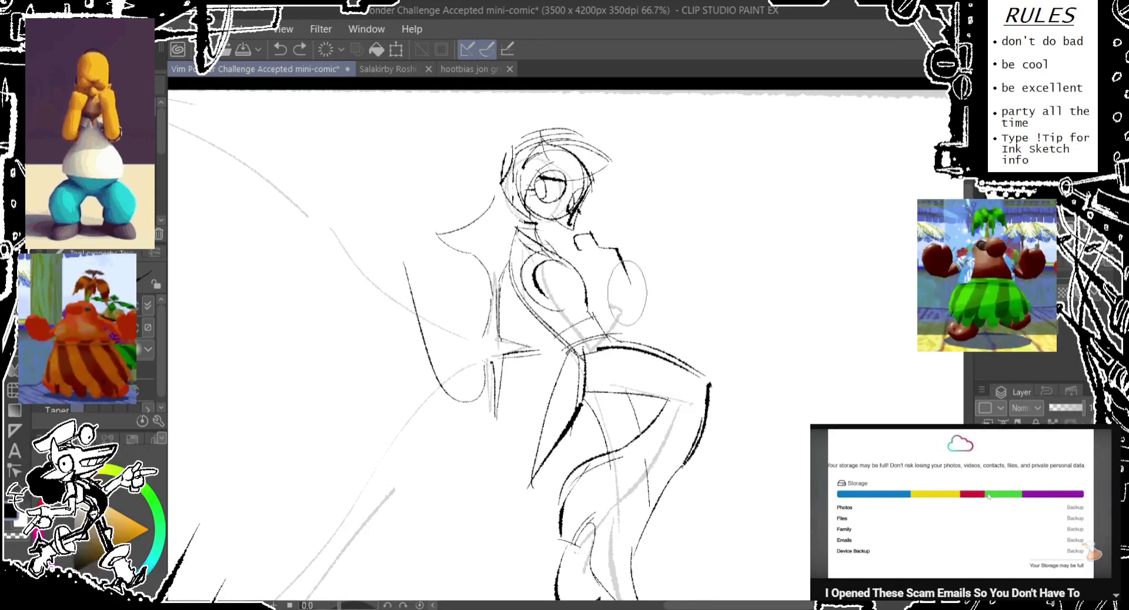
key(ctrl+z)
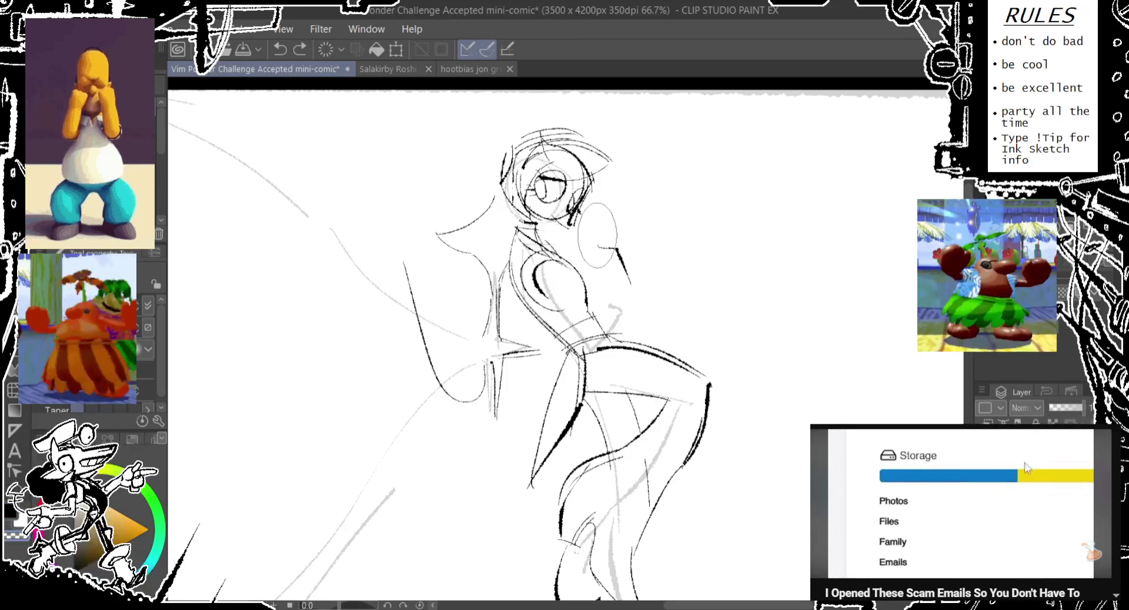
drag(542, 285, 656, 299)
key(ctrl+z)
- Sketch a gloved fist right of the head with a dark knuckle stroke
drag(605, 189, 649, 294)
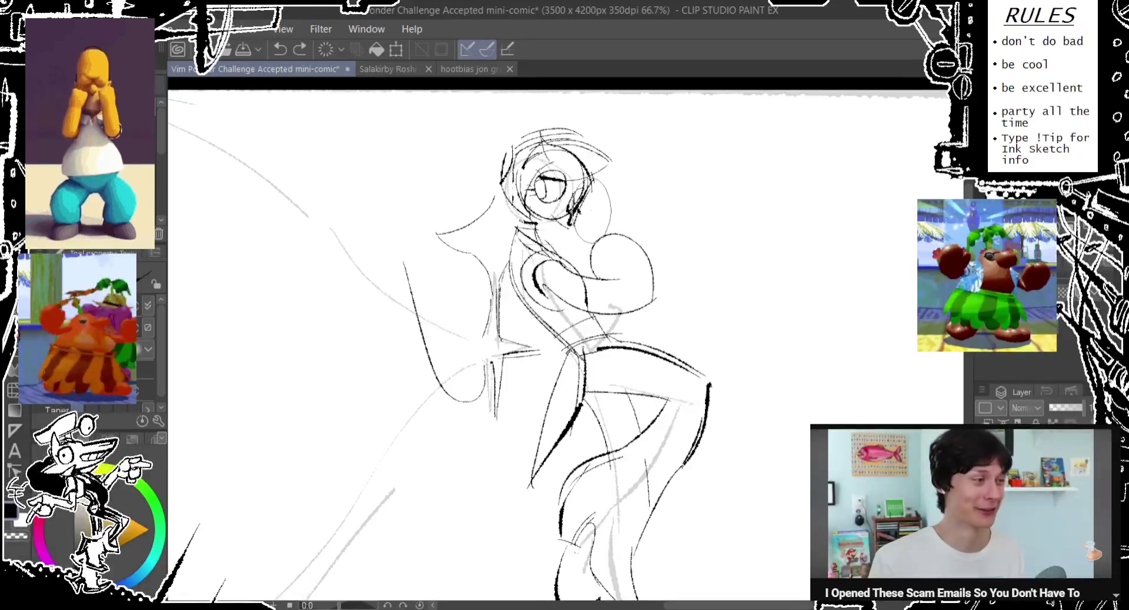
drag(606, 212, 608, 232)
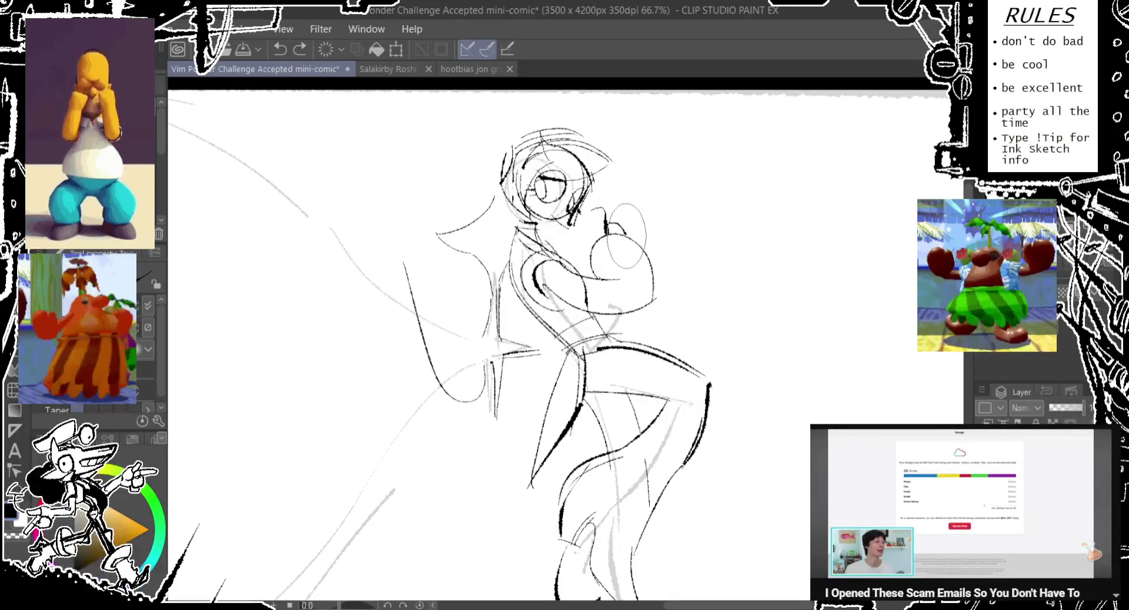
drag(605, 194, 597, 249)
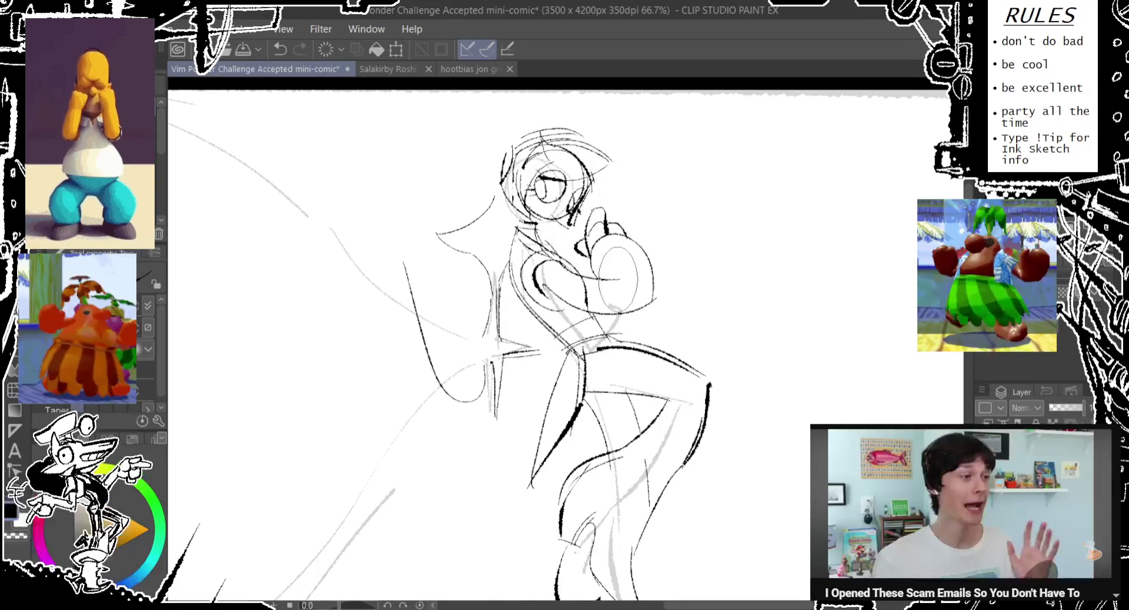
drag(647, 261, 644, 322)
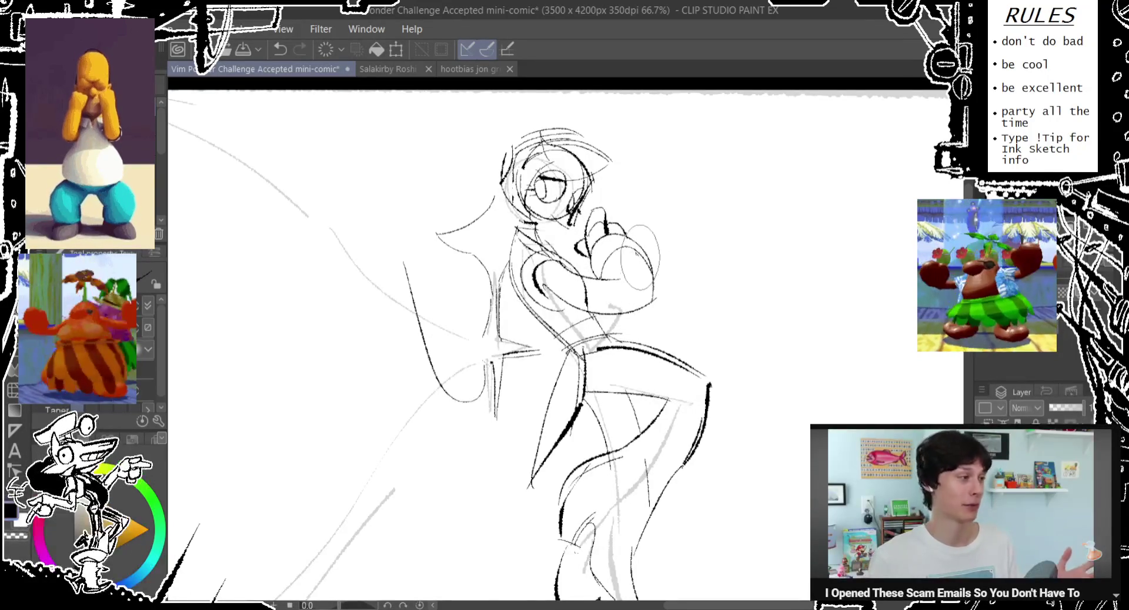
key(ctrl+z)
drag(529, 353, 571, 235)
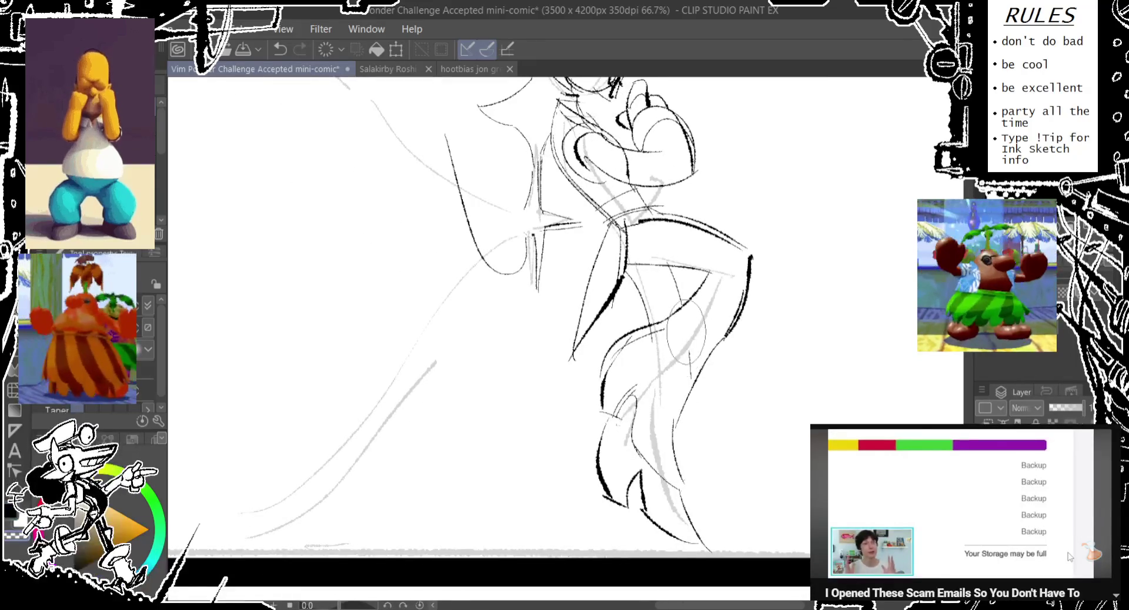
- Try the fist oval at a few spots out from the hip, undoing misplaced ones
key(ctrl+z)
drag(617, 247, 614, 312)
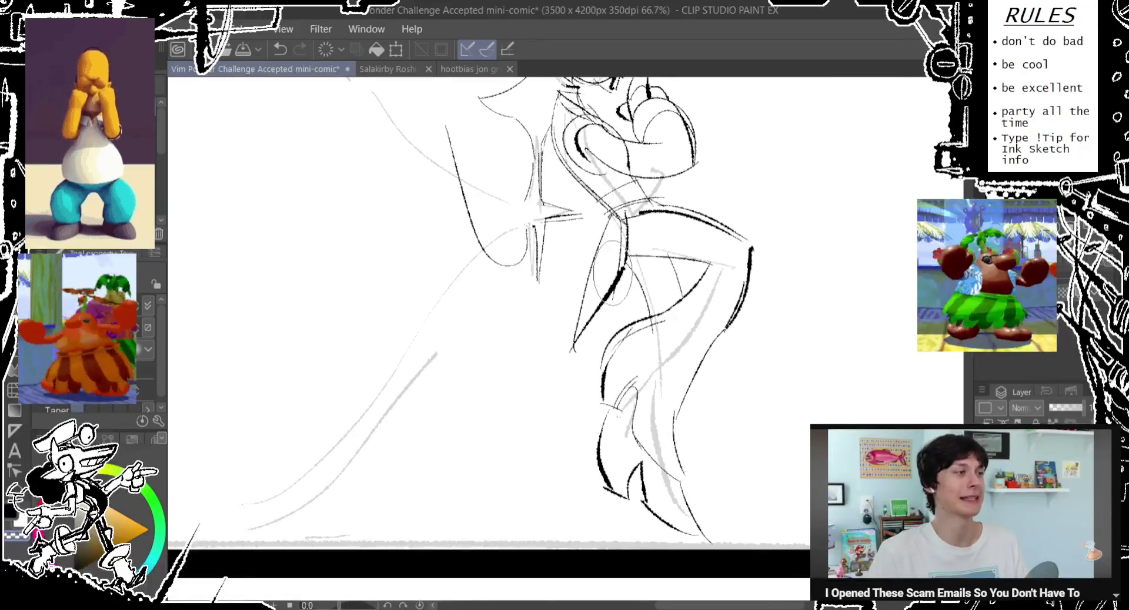
drag(530, 294, 543, 358)
key(ctrl+z)
drag(579, 203, 576, 268)
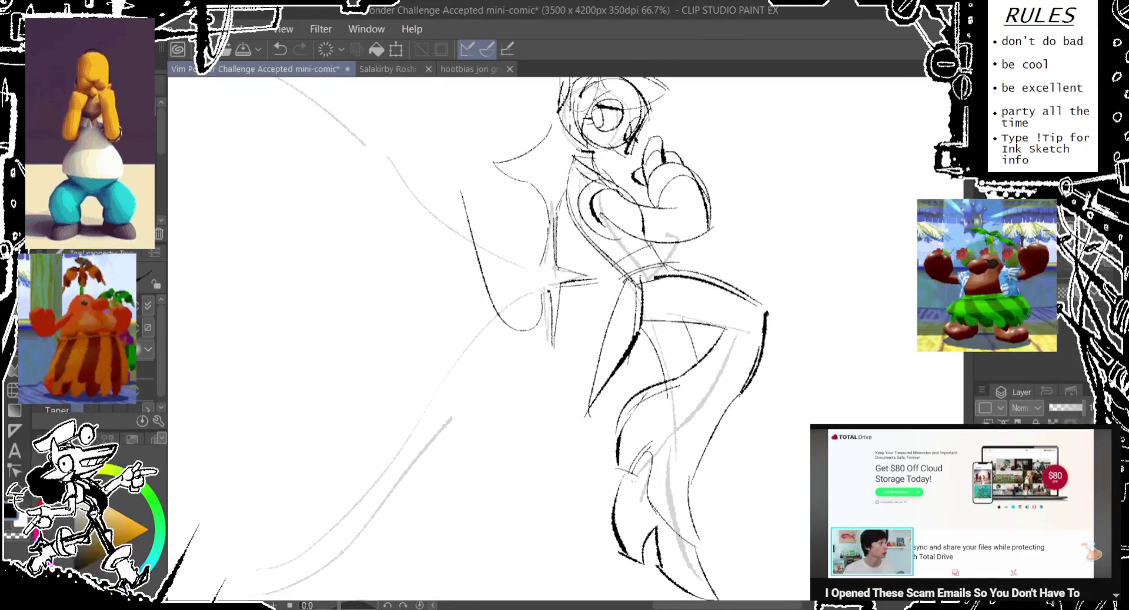
- Draw the oval fist left of the figure and a long curve beside it, zoomed out
drag(467, 197, 461, 203)
key(ctrl+minus)
key(ctrl+z)
key(ctrl+z)
key(ctrl+z)
key(ctrl+z)
key(ctrl+y)
key(ctrl+y)
drag(492, 394, 434, 556)
- Draw a long diagonal motion line toward the fist, discarding a trial stroke
scroll(559, 338, down, 3)
key(ctrl+z)
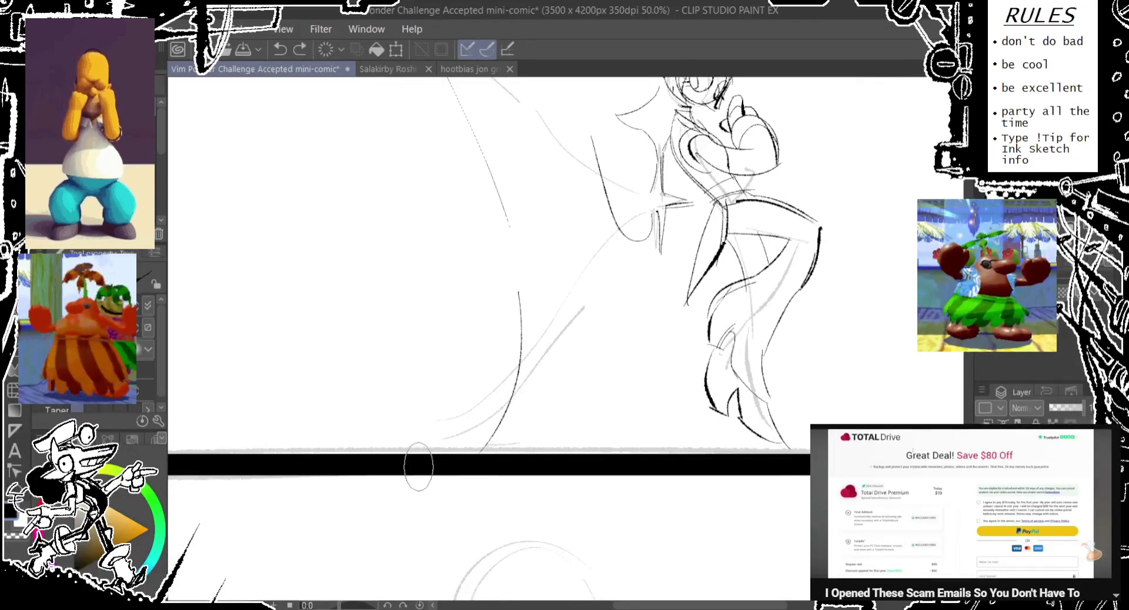
key(ctrl+z)
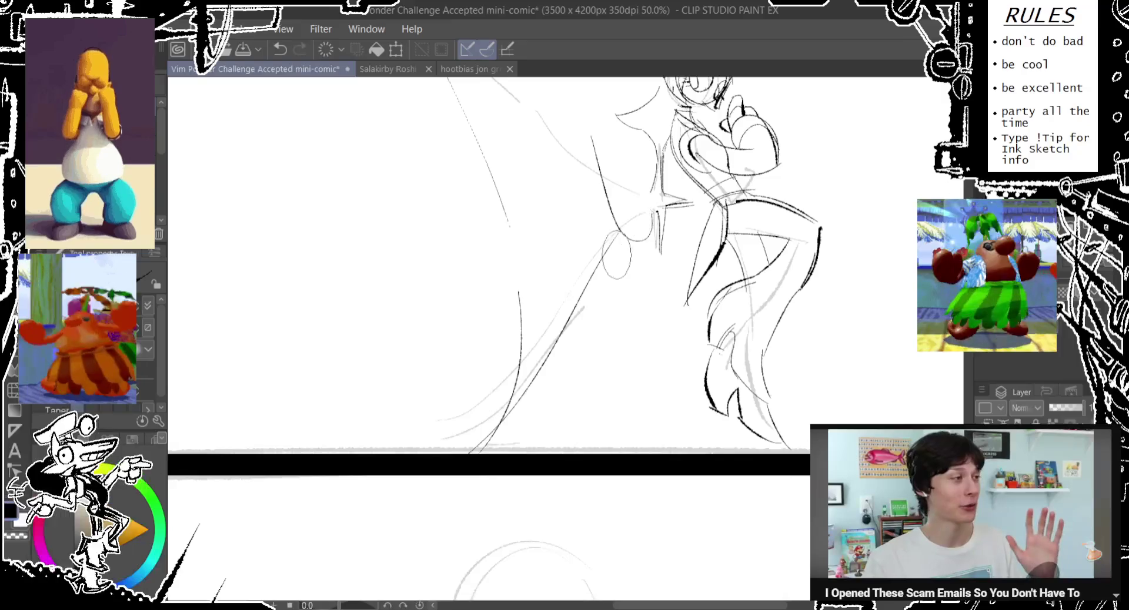
drag(468, 453, 616, 226)
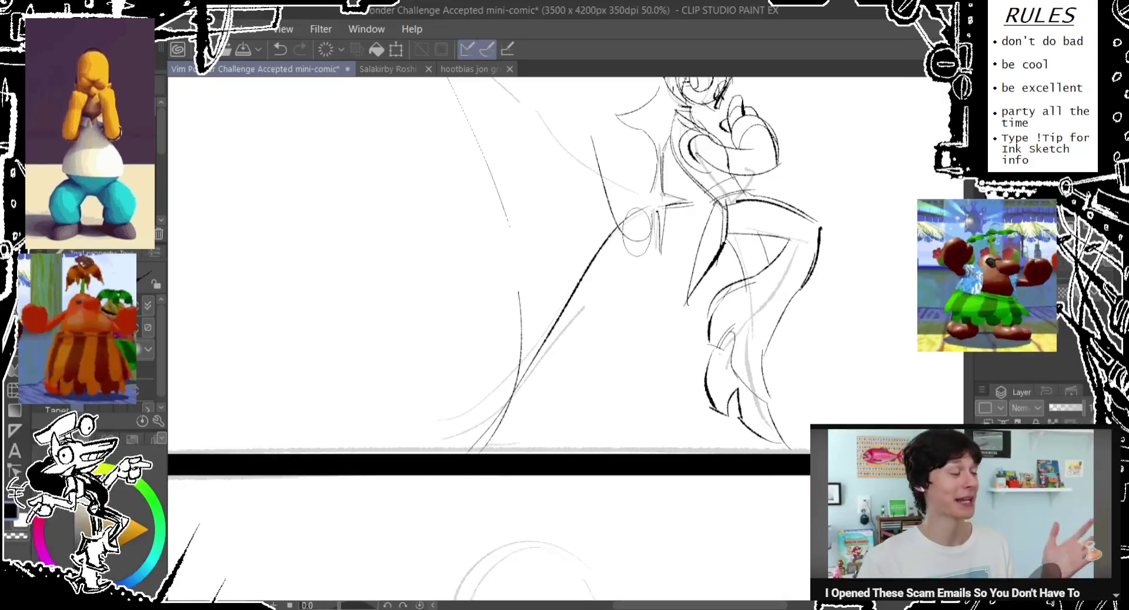
scroll(558, 338, up, 2)
scroll(558, 338, up, 2)
drag(420, 165, 616, 317)
key(ctrl+z)
- Draw the long curved motion line sweeping from the upper left across the sketch
drag(498, 209, 657, 357)
key(ctrl+z)
drag(424, 167, 659, 359)
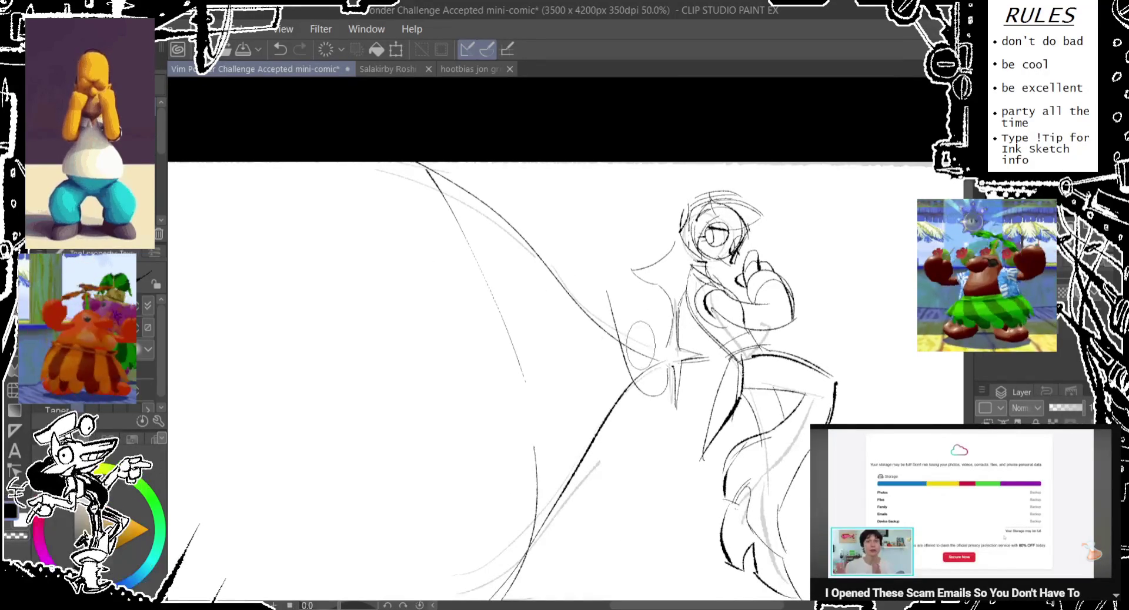
drag(587, 352, 542, 308)
mouse_move(587, 271)
mouse_down()
mouse_move(668, 306)
mouse_move(644, 294)
mouse_up()
- Redraw the fist oval with cleaner lines and sketch a small oval beside the head
key(ctrl+z)
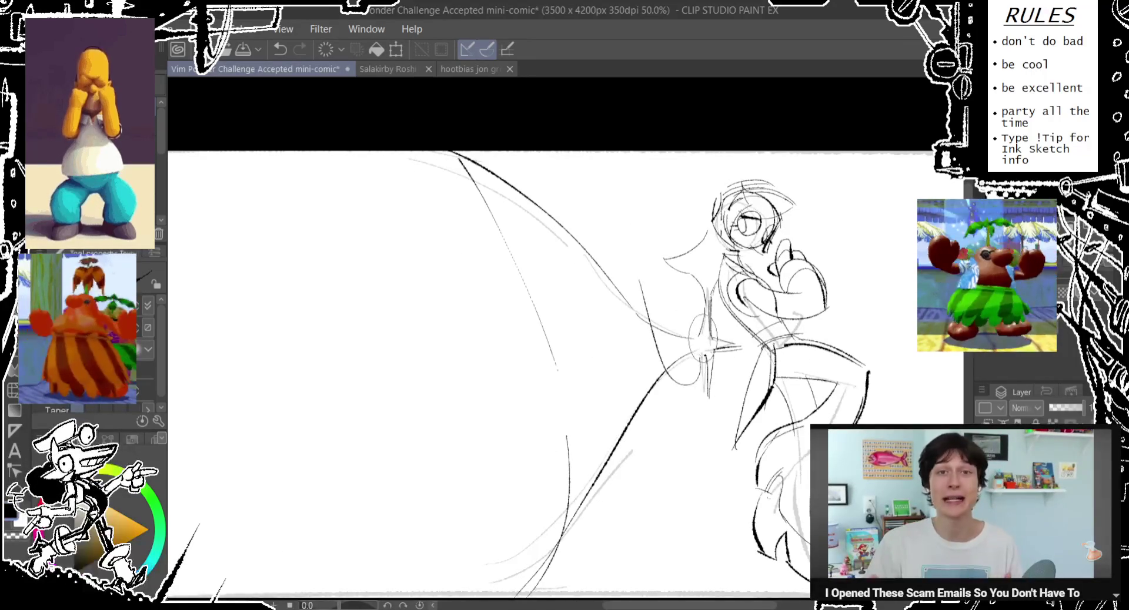
drag(588, 353, 576, 333)
key(ctrl+z)
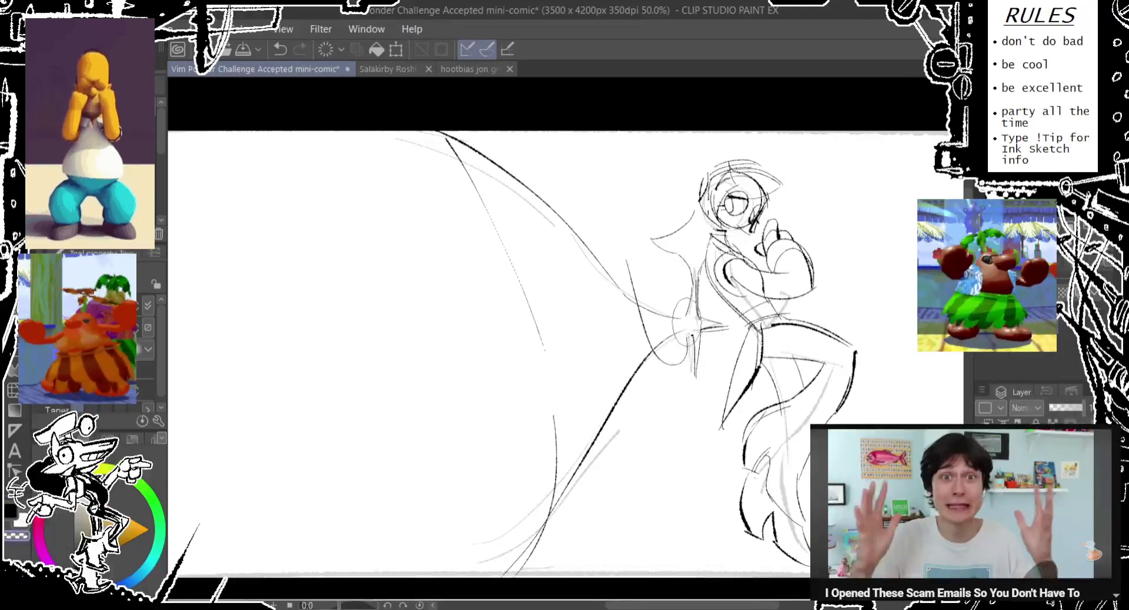
drag(689, 328, 687, 331)
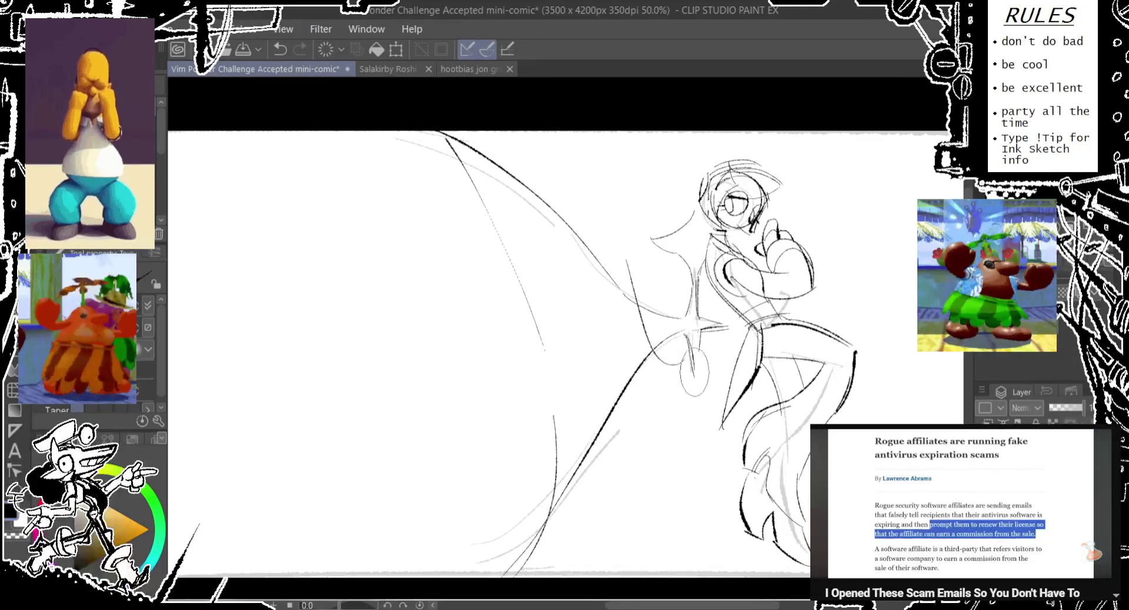
drag(687, 333, 714, 323)
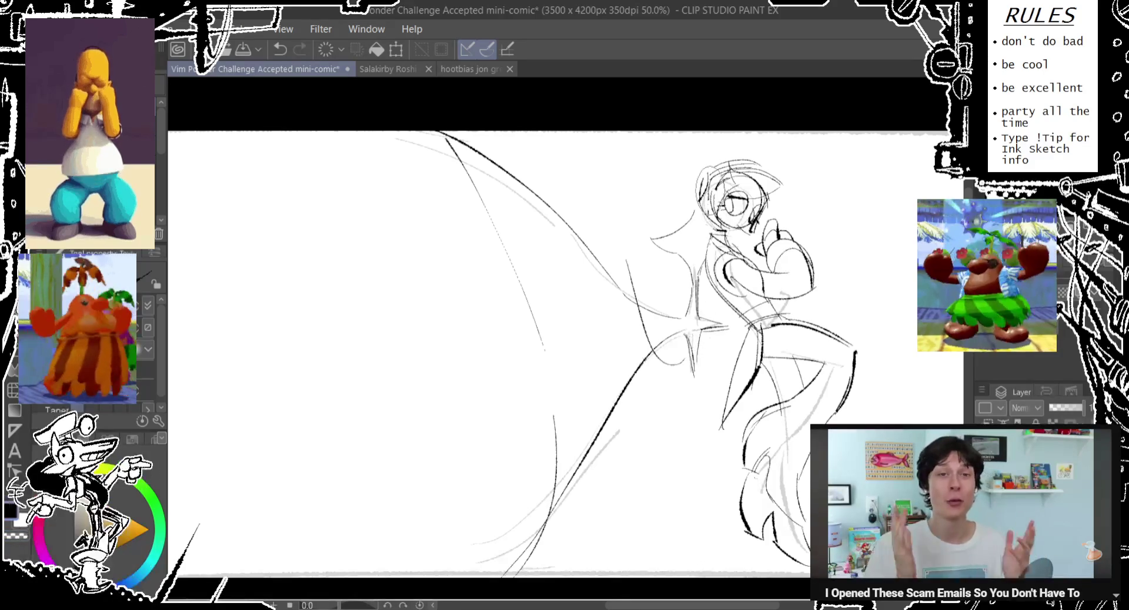
drag(588, 353, 626, 375)
drag(693, 233, 697, 235)
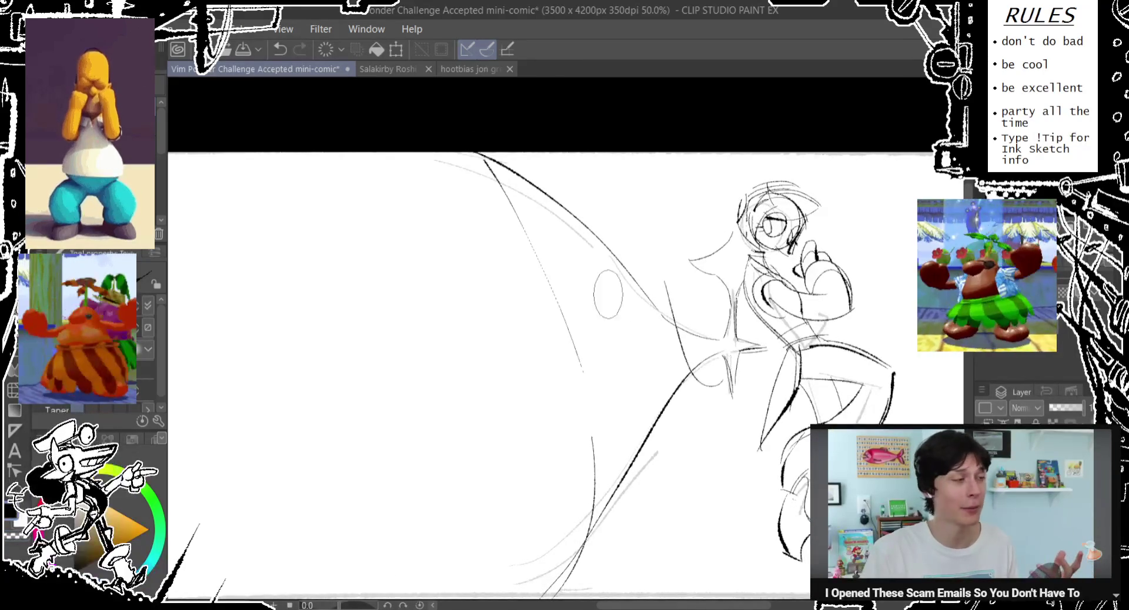
- Add one more diagonal motion stroke, then lasso-select the whole character
drag(493, 297, 609, 247)
drag(424, 376, 463, 471)
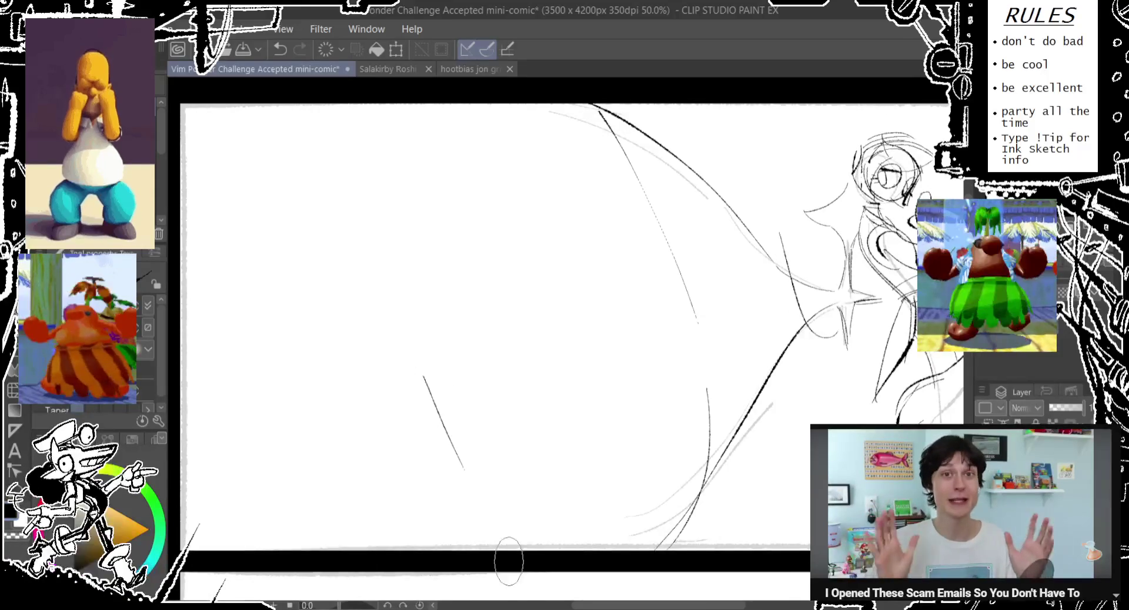
scroll(310, 216, up, 2)
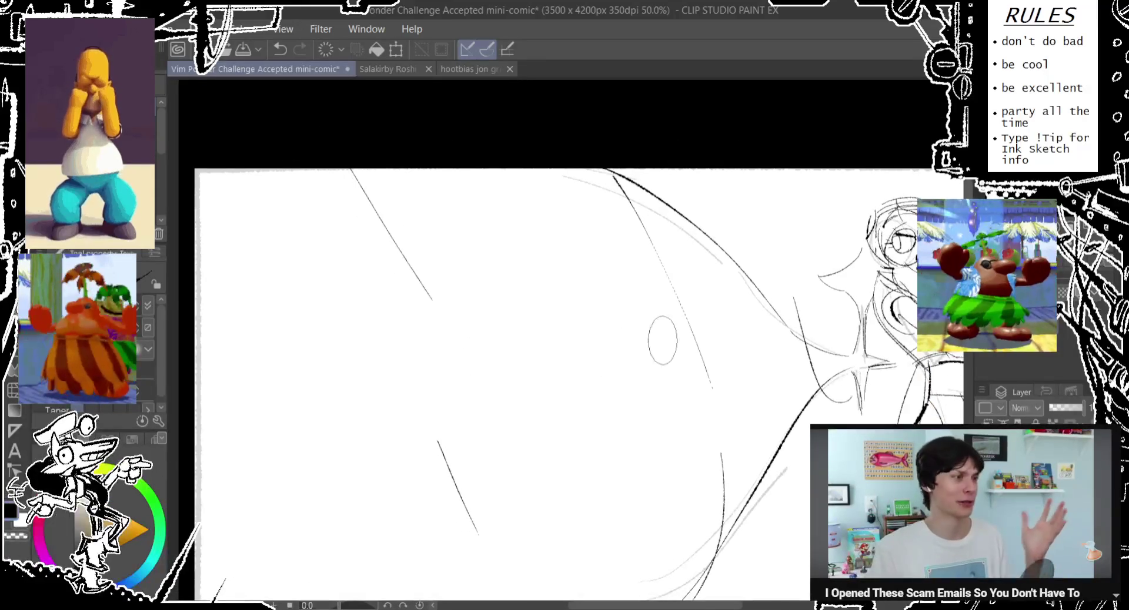
scroll(605, 353, down, 2)
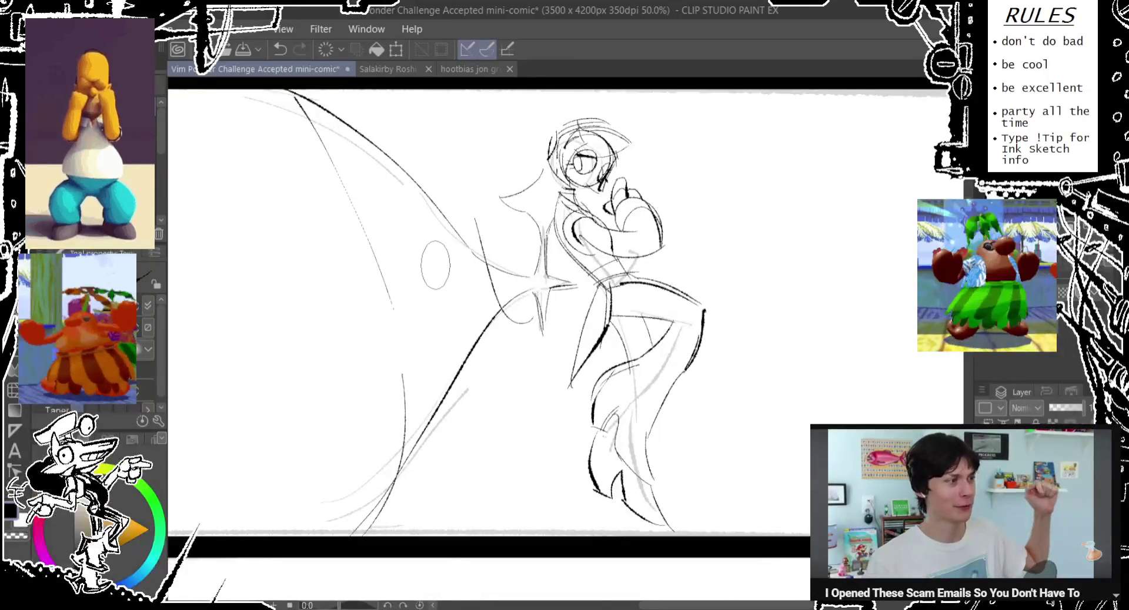
drag(476, 256, 435, 250)
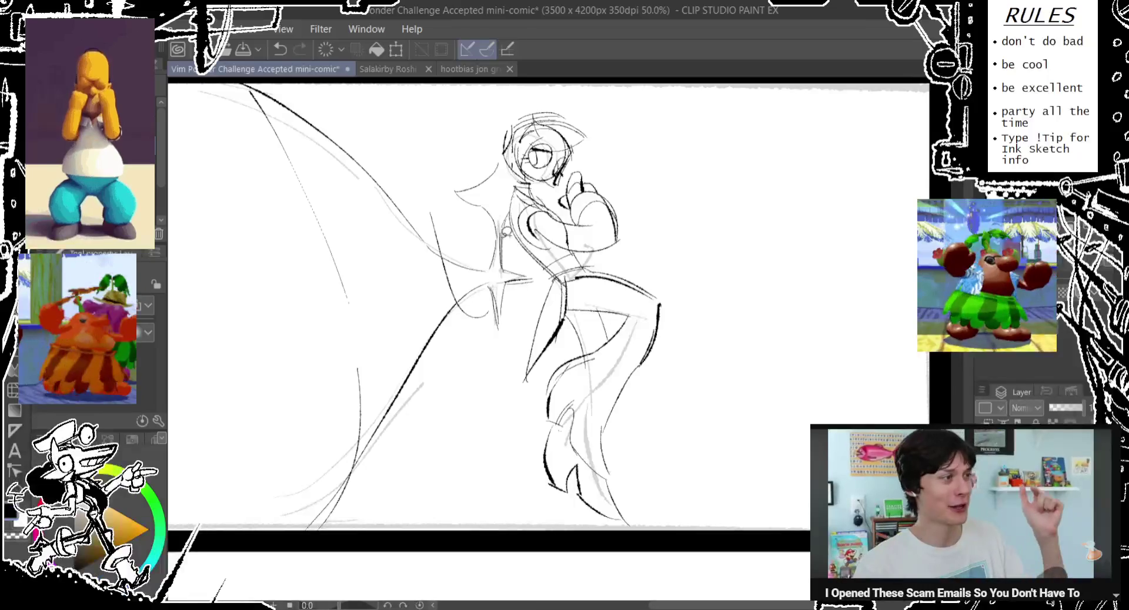
drag(452, 197, 737, 397)
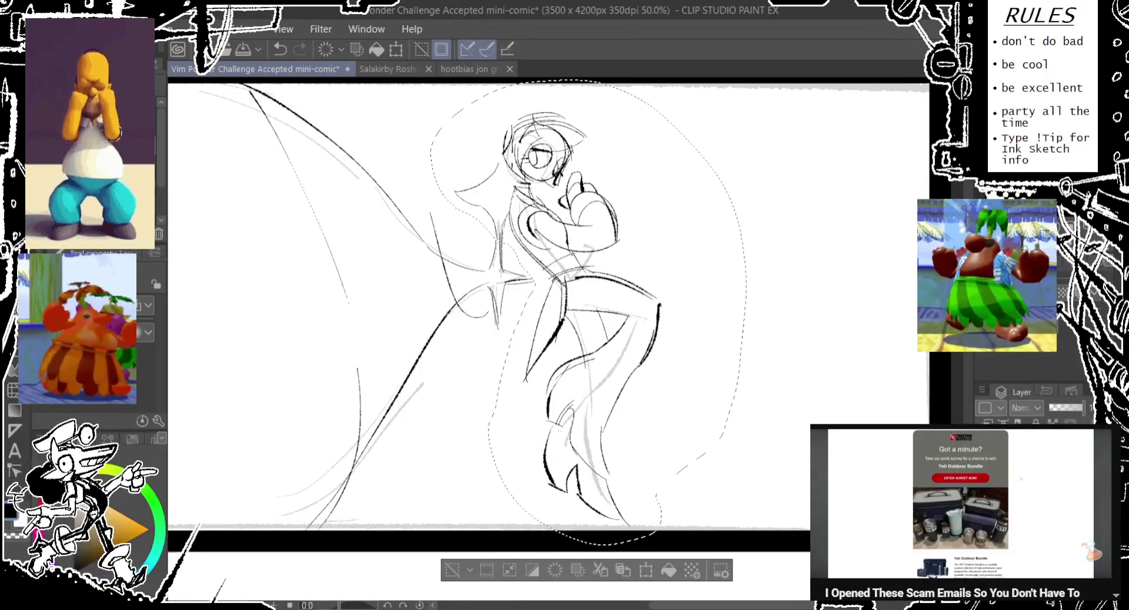
- Scale the selected character to about 96%, move it lower, and clear the selection
key(ctrl+t)
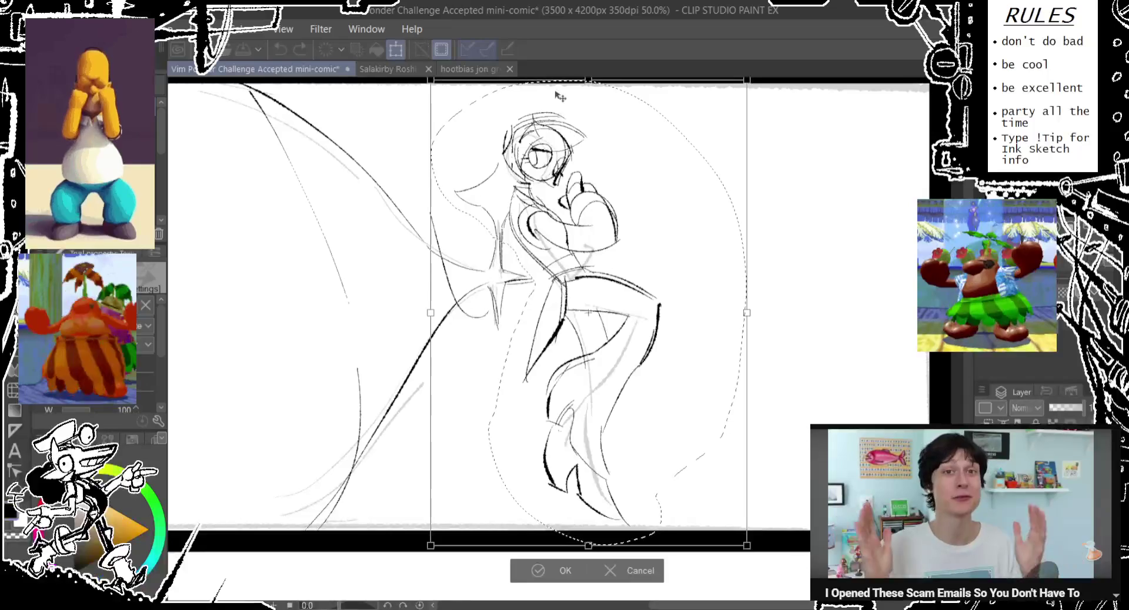
drag(558, 100, 600, 170)
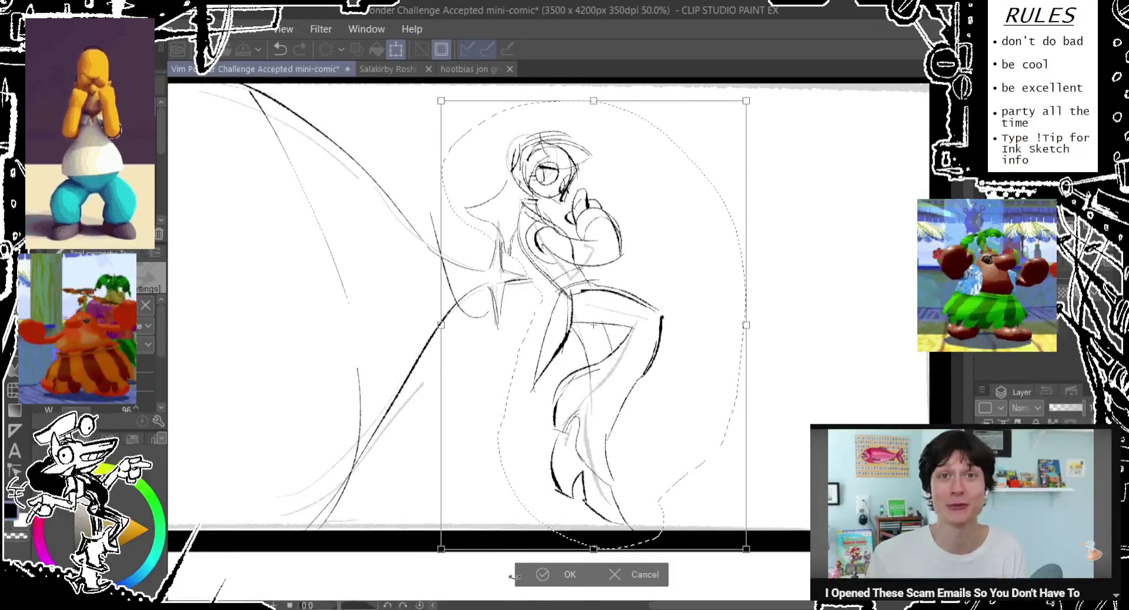
key(Return)
scroll(529, 353, up, 2)
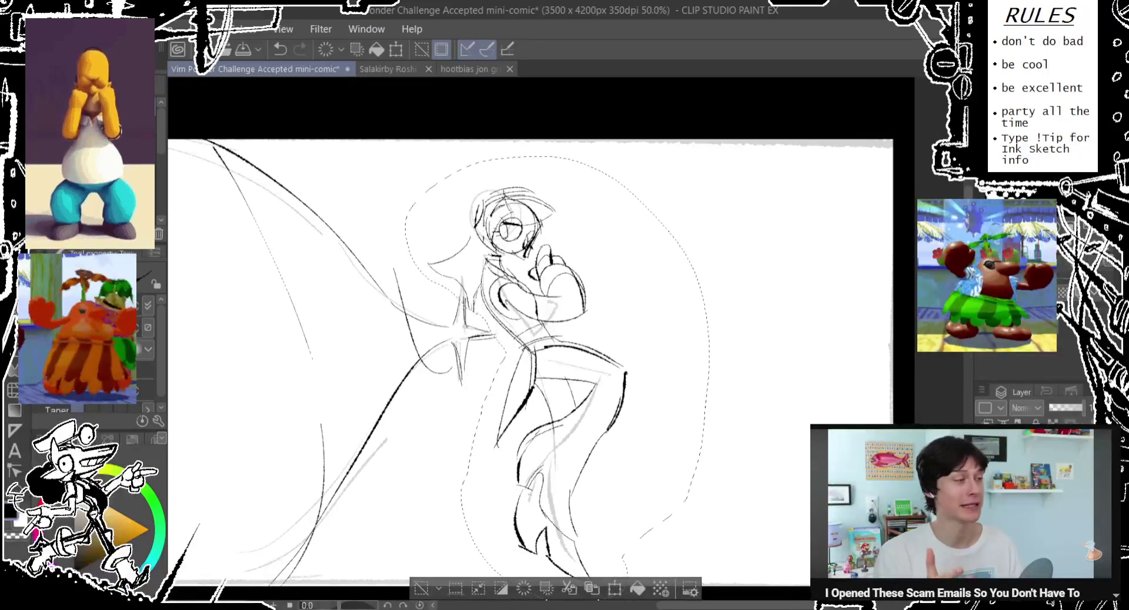
click(430, 589)
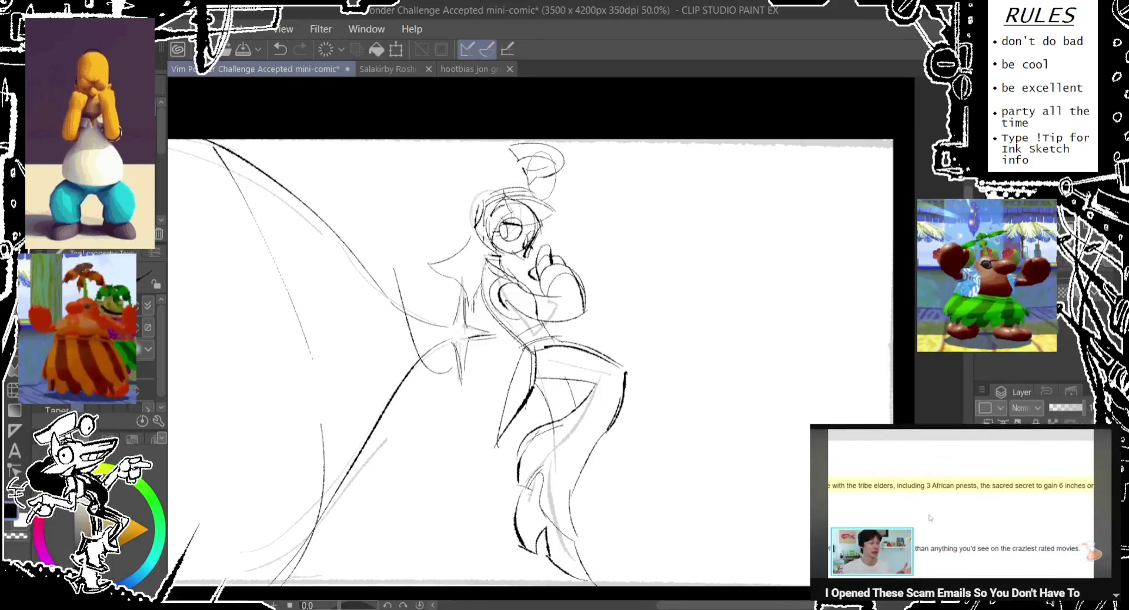
- Erase stray strokes below the head curl and rework the face strokes, restoring the head circle and mouth
drag(547, 185, 529, 164)
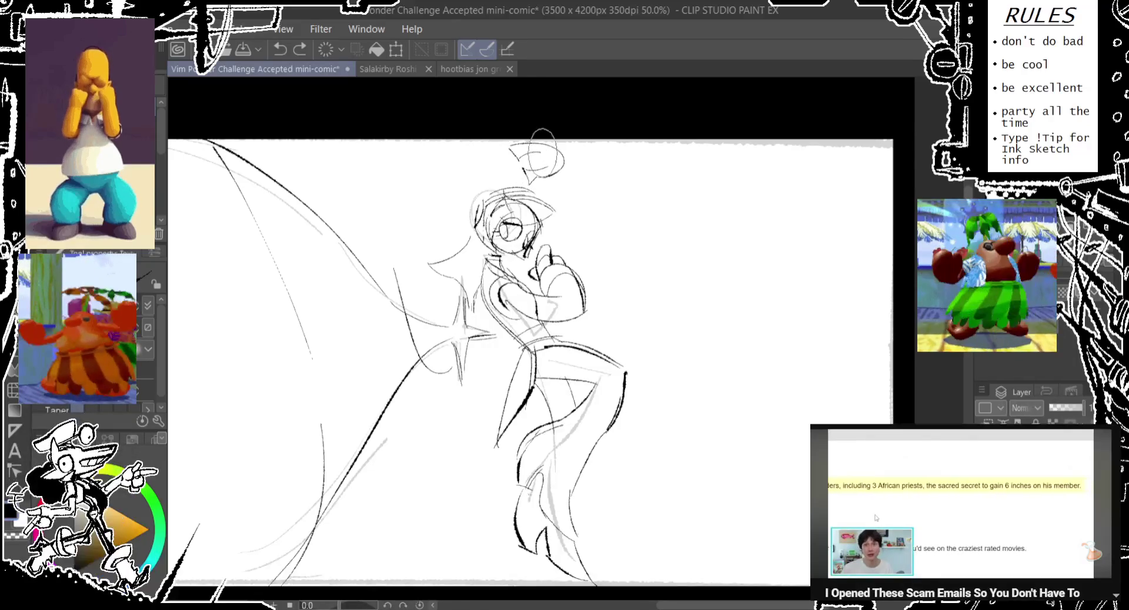
drag(459, 173, 452, 170)
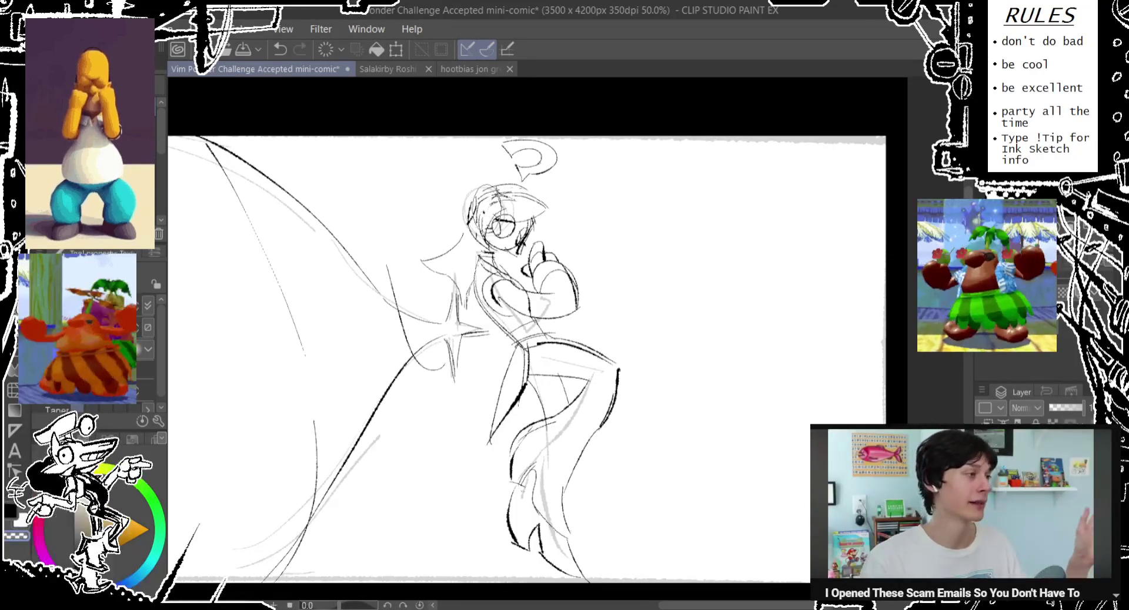
key(ctrl+z)
key(ctrl+z)
key(ctrl+z)
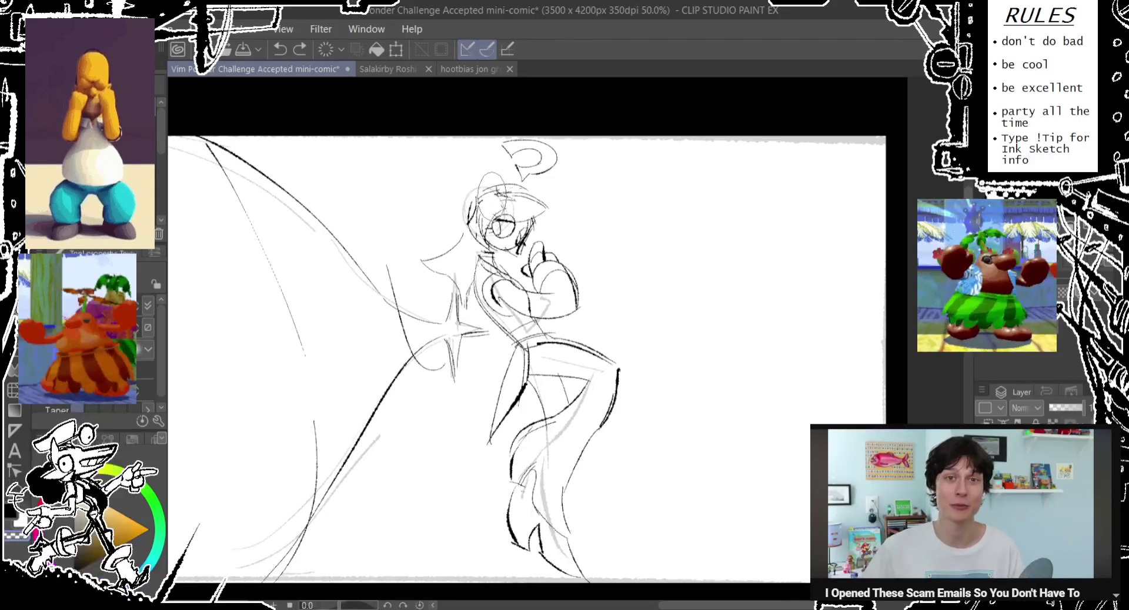
drag(470, 223, 488, 256)
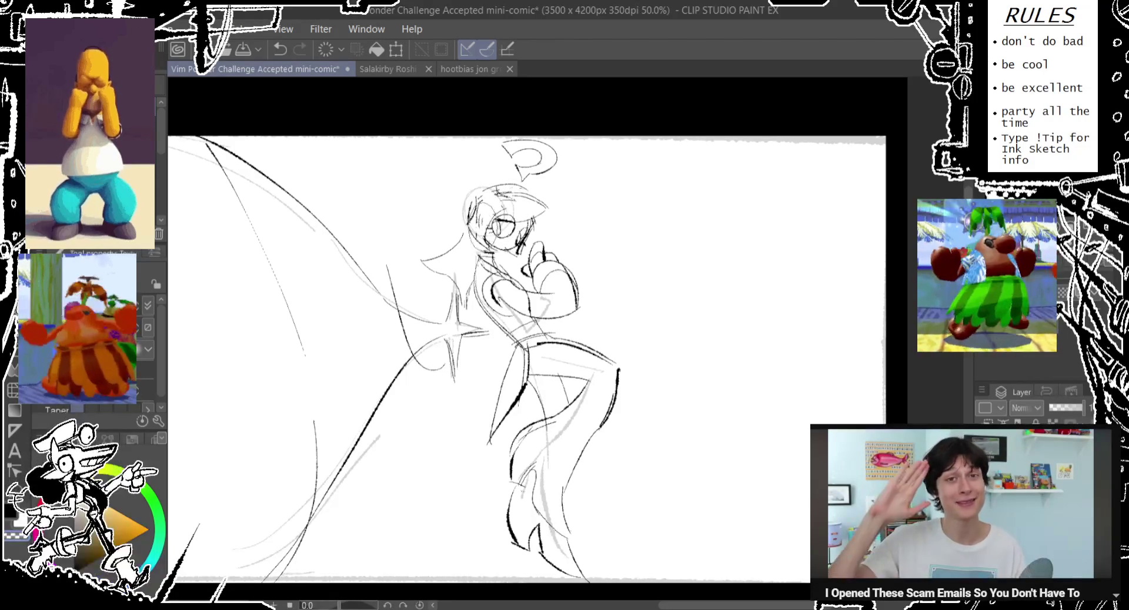
key(ctrl+z)
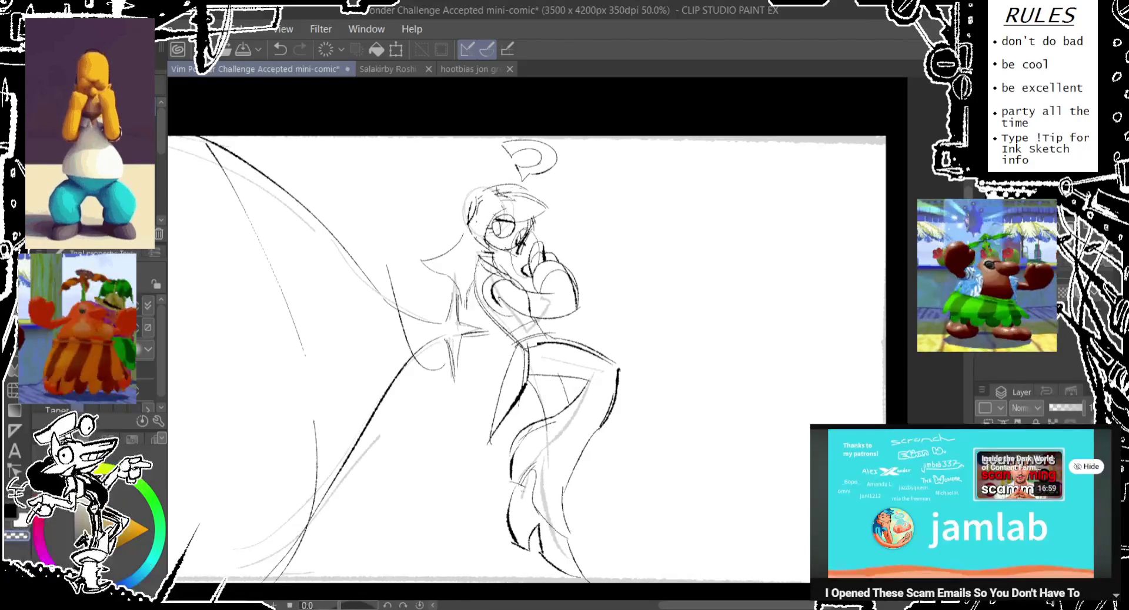
key(ctrl+z)
key(ctrl+z)
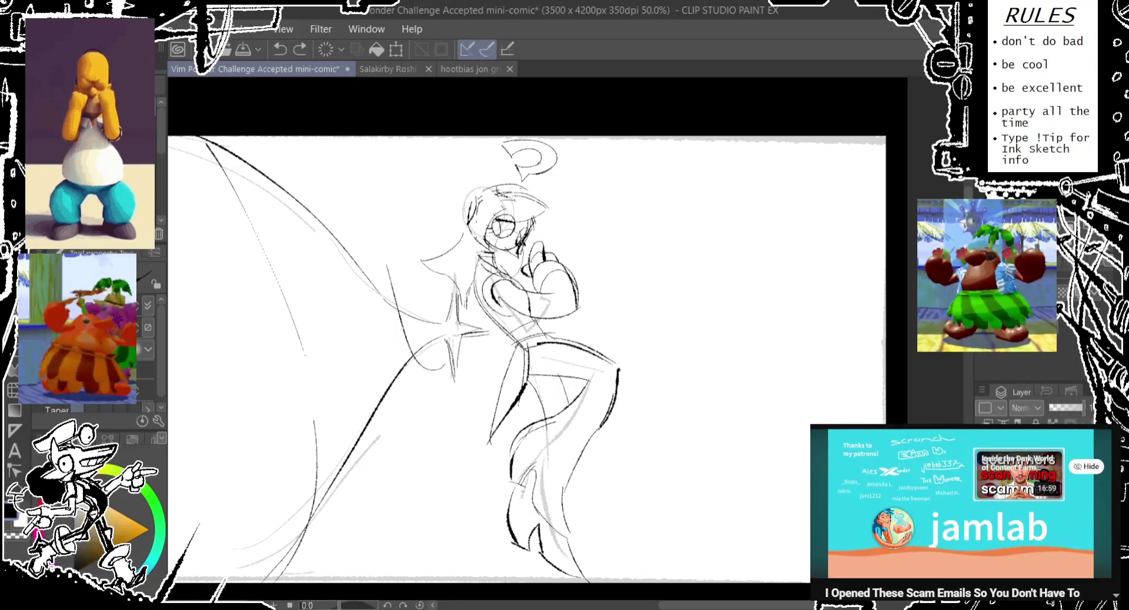
key(ctrl+z)
key(ctrl+y)
key(ctrl+y)
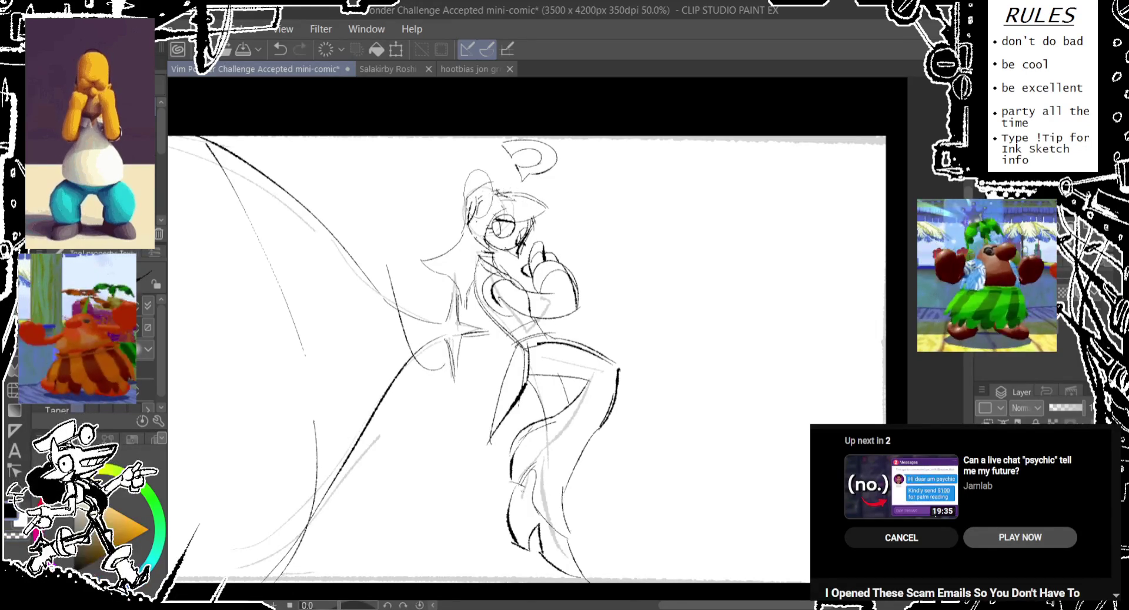
- Compare versions of the head strokes, then draw a new arc across the top of the head
key(ctrl+y)
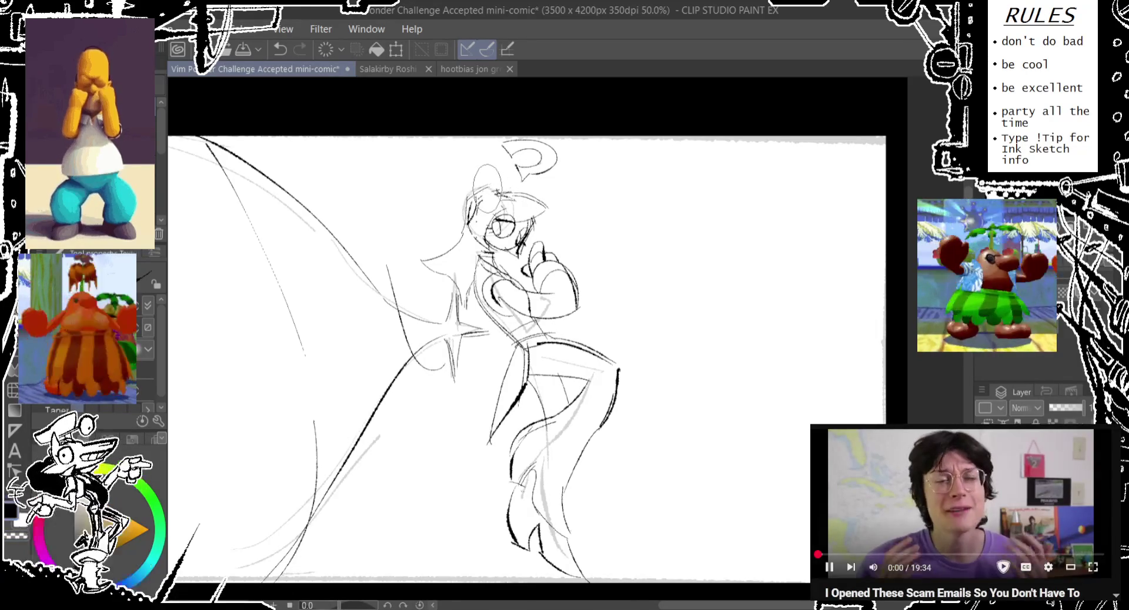
key(ctrl+y)
key(ctrl+z)
key(ctrl+y)
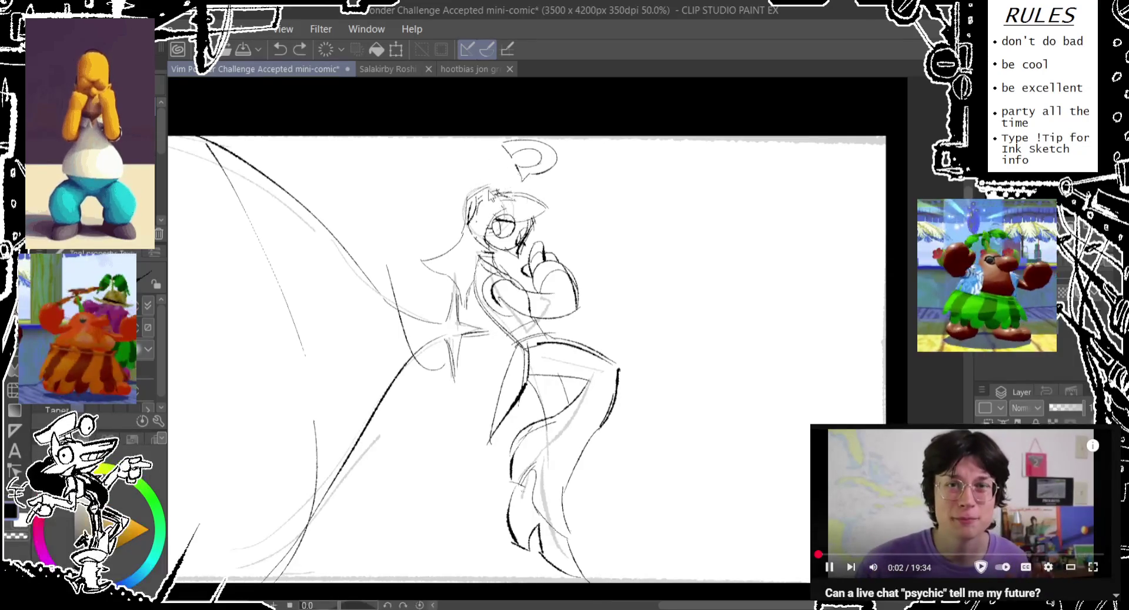
key(ctrl+z)
key(ctrl+z)
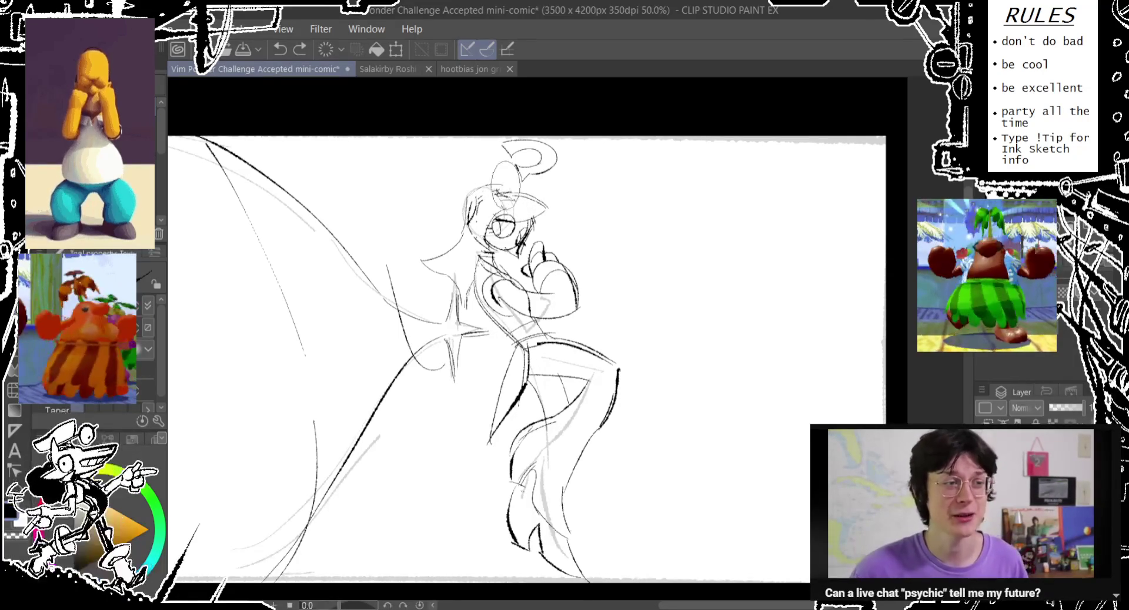
drag(487, 187, 509, 183)
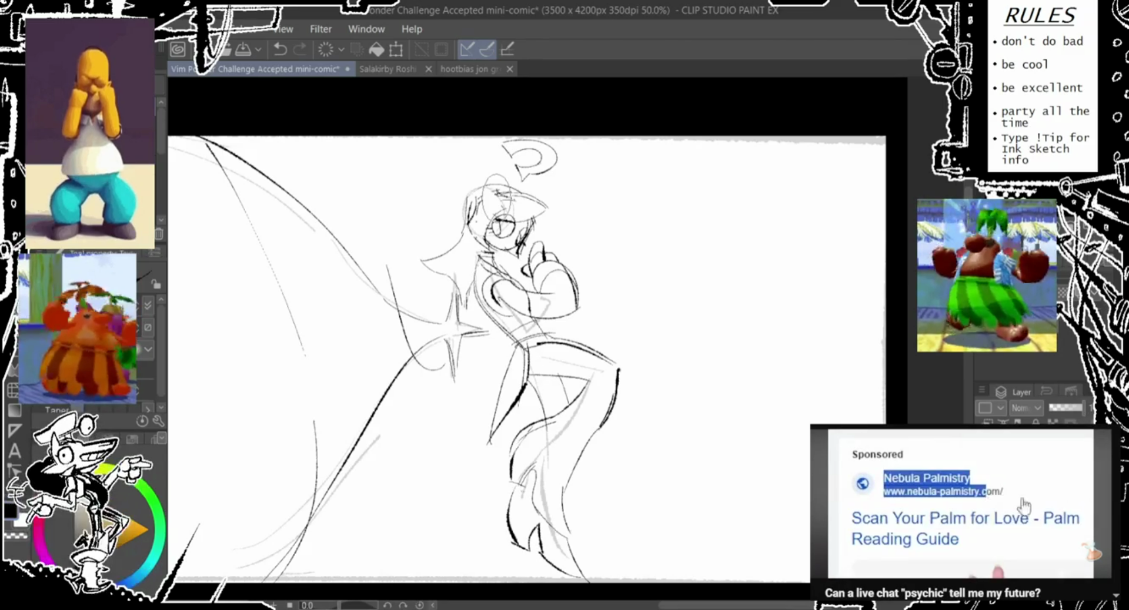
- Pan the page to bring the lower panel into view
drag(469, 369, 480, 266)
- Ink a darker outline around the lower panel's head circle, retrying strokes
scroll(480, 267, down, 5)
scroll(481, 230, down, 3)
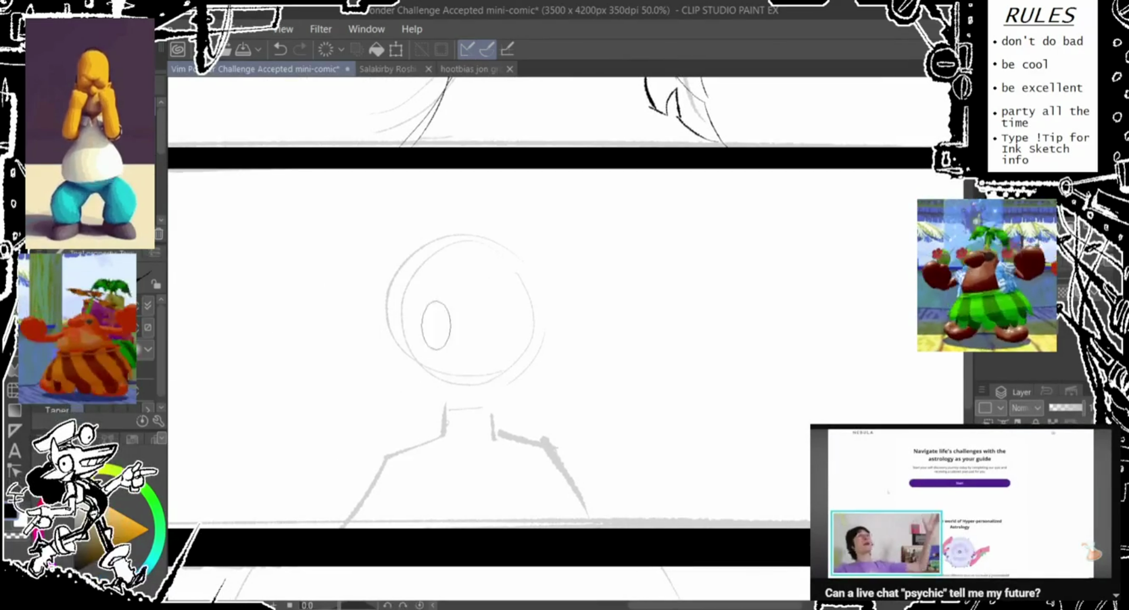
mouse_move(476, 385)
mouse_down()
mouse_move(434, 382)
mouse_move(494, 383)
mouse_up()
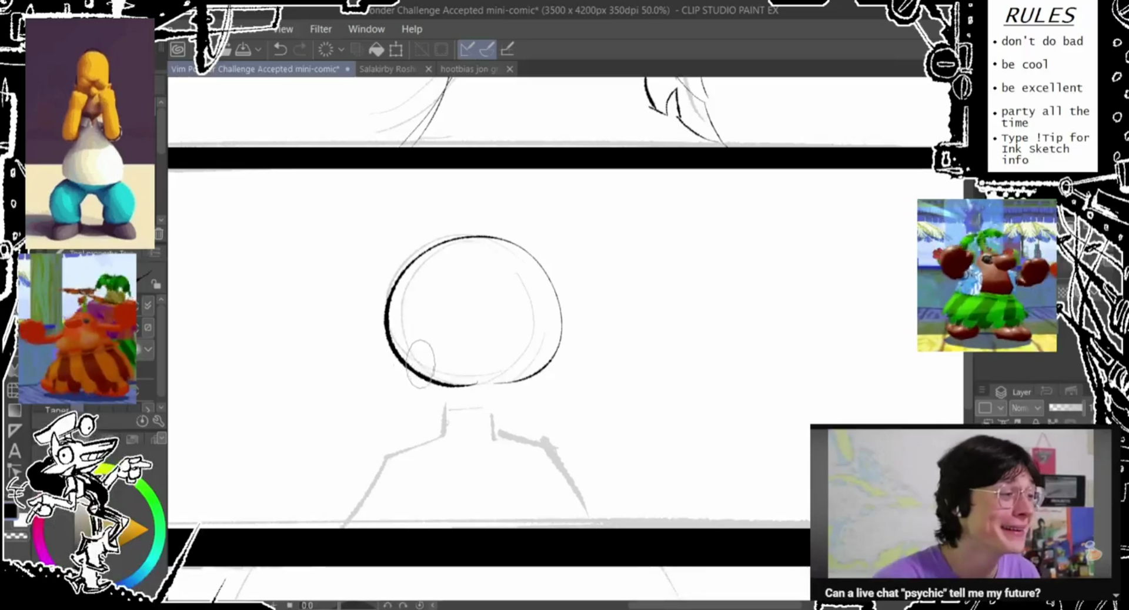
key(ctrl+z)
mouse_move(480, 398)
mouse_down()
mouse_move(499, 406)
mouse_move(412, 364)
mouse_move(532, 371)
mouse_up()
key(ctrl+z)
- Redraw the left arc of the head outline until it sits right
key(ctrl+z)
key(ctrl+z)
mouse_move(388, 329)
mouse_down()
mouse_move(470, 403)
mouse_move(541, 353)
mouse_up()
drag(500, 228, 496, 271)
key(ctrl+z)
drag(410, 268, 404, 377)
key(ctrl+z)
mouse_move(409, 268)
mouse_down()
mouse_move(406, 379)
mouse_move(441, 306)
mouse_up()
key(ctrl+z)
drag(410, 264, 412, 400)
drag(419, 290, 416, 335)
mouse_move(408, 253)
mouse_down()
mouse_move(536, 327)
mouse_move(448, 282)
mouse_move(538, 297)
mouse_up()
key(ctrl+z)
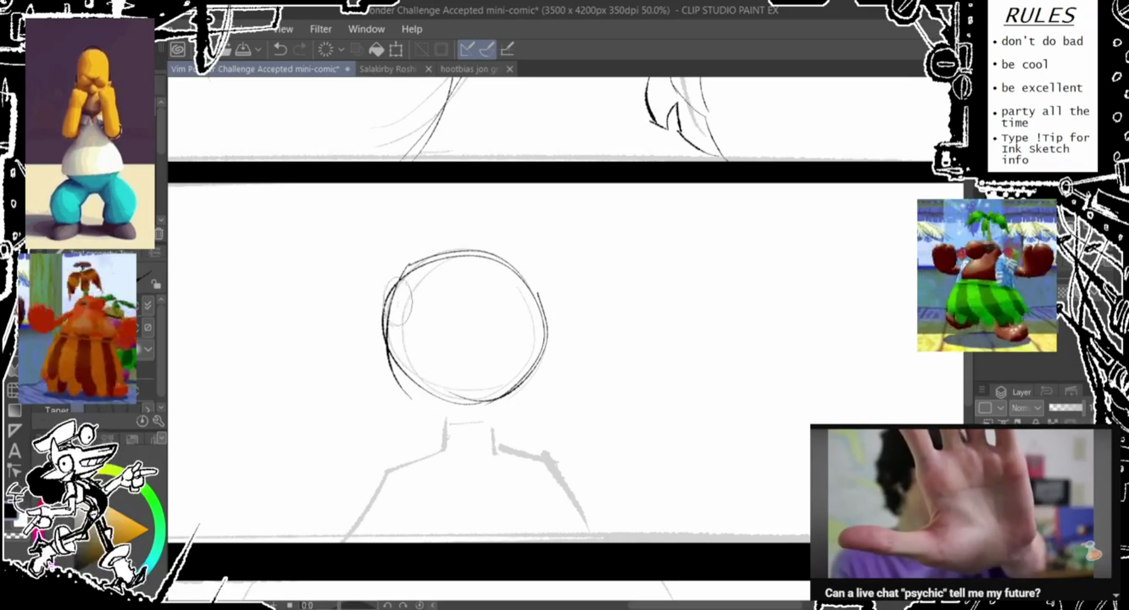
- Darken the head's left edge, remove the stroke over the neck, and lasso-select the head
drag(462, 348, 464, 349)
key(ctrl+z)
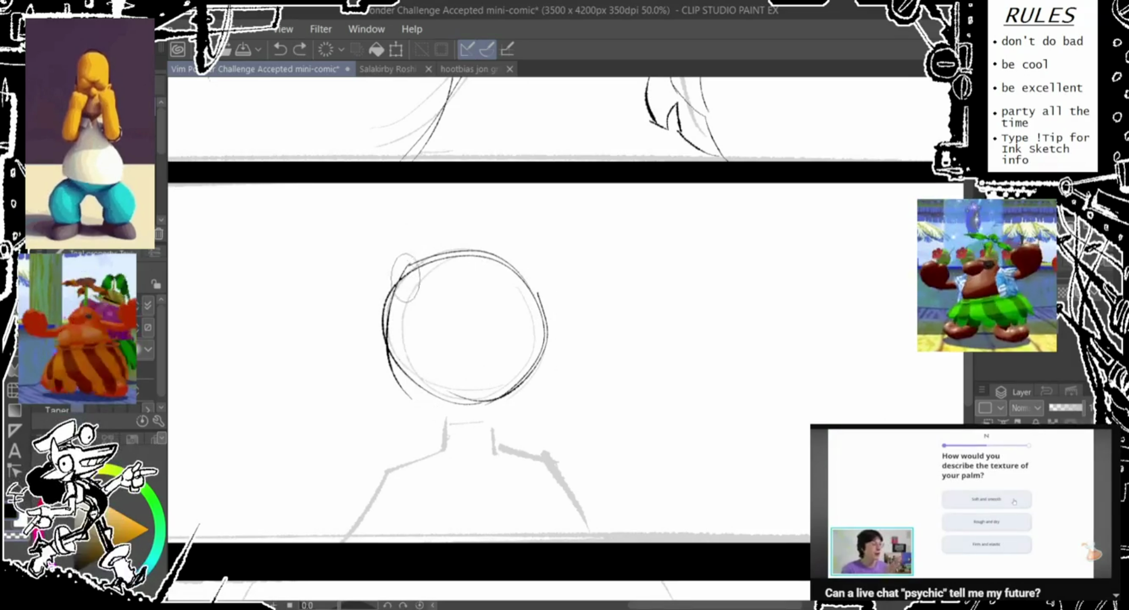
key(ctrl+z)
mouse_move(373, 345)
mouse_down()
mouse_move(435, 391)
mouse_move(428, 403)
mouse_up()
key(ctrl+y)
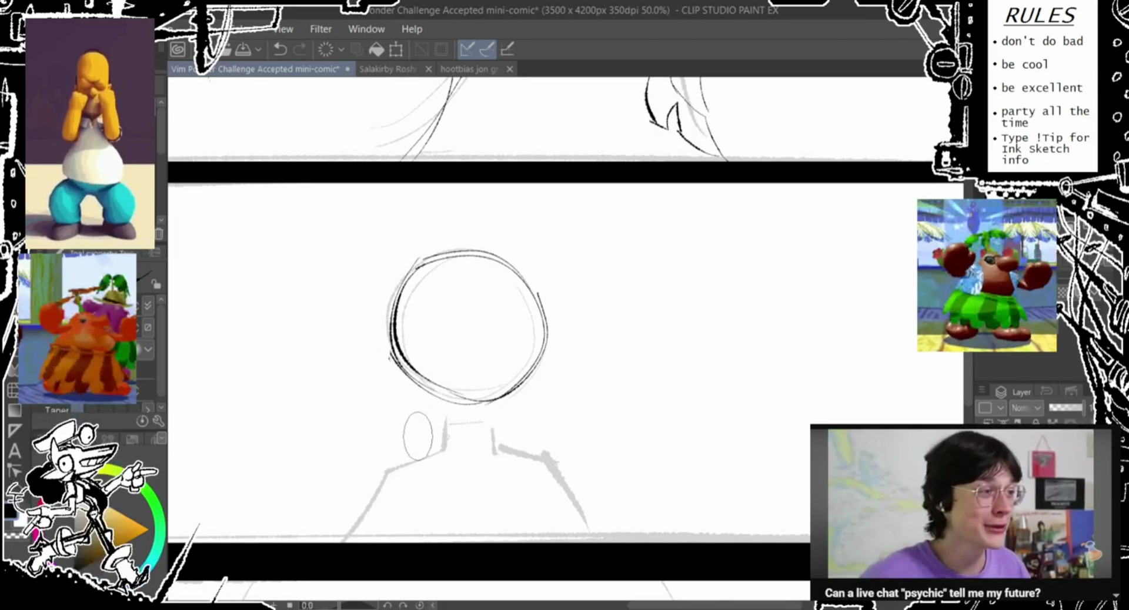
key(ctrl+z)
key(ctrl+z)
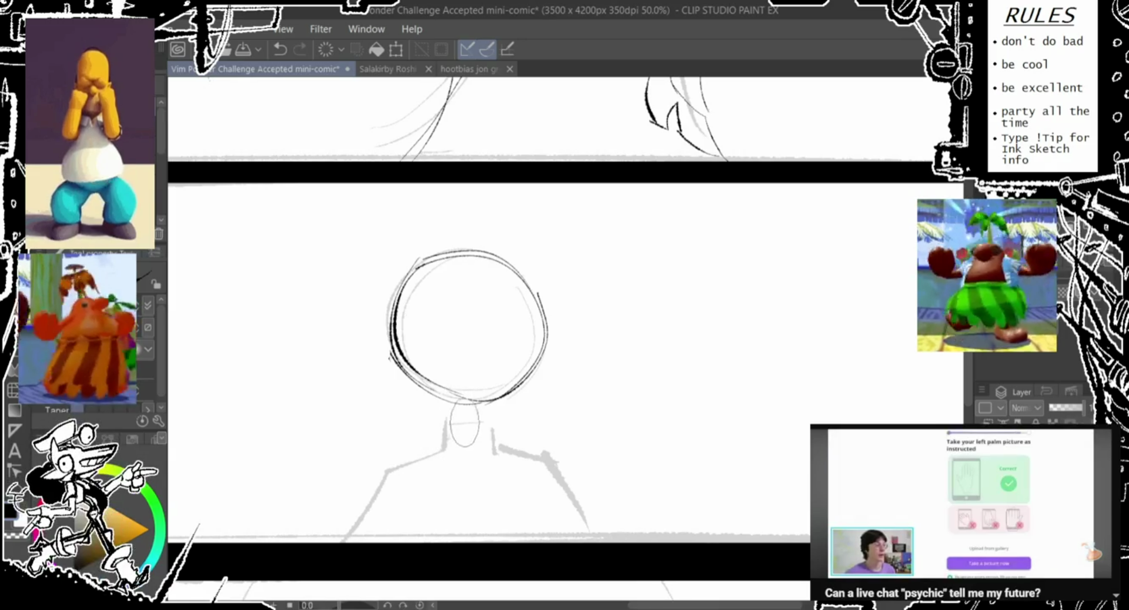
key(ctrl+z)
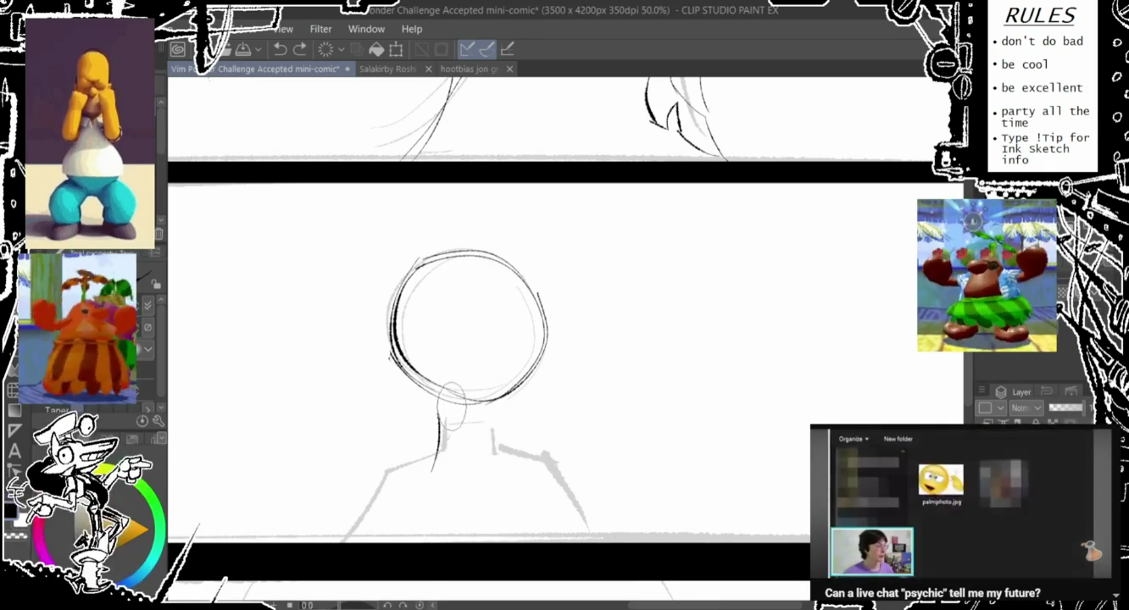
key(ctrl+z)
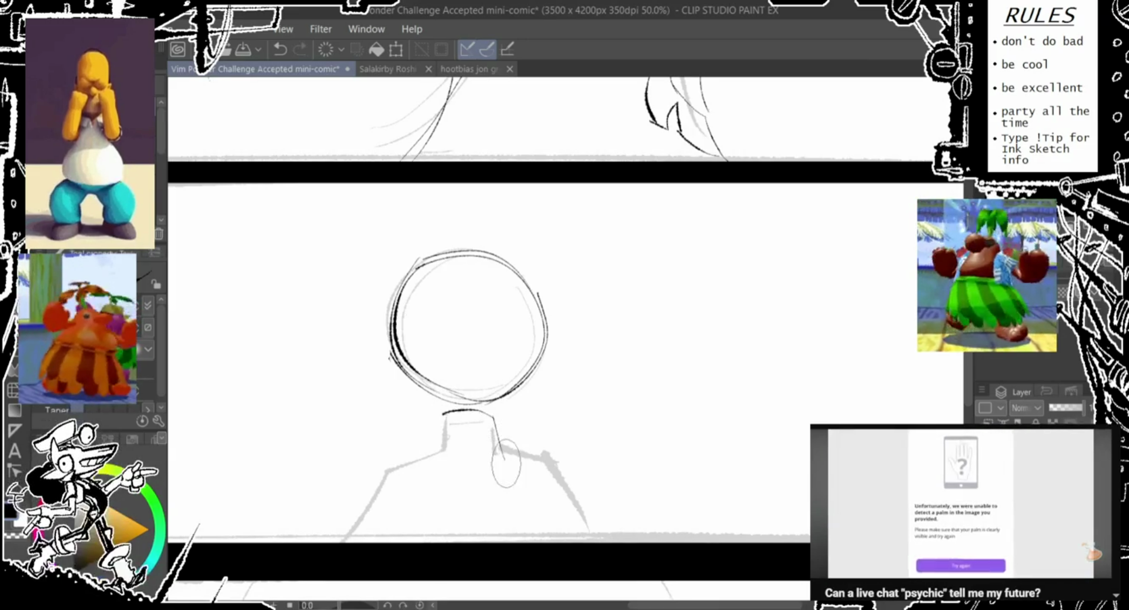
key(ctrl+z)
mouse_move(347, 259)
mouse_down()
mouse_move(404, 238)
mouse_move(584, 317)
mouse_move(341, 276)
mouse_up()
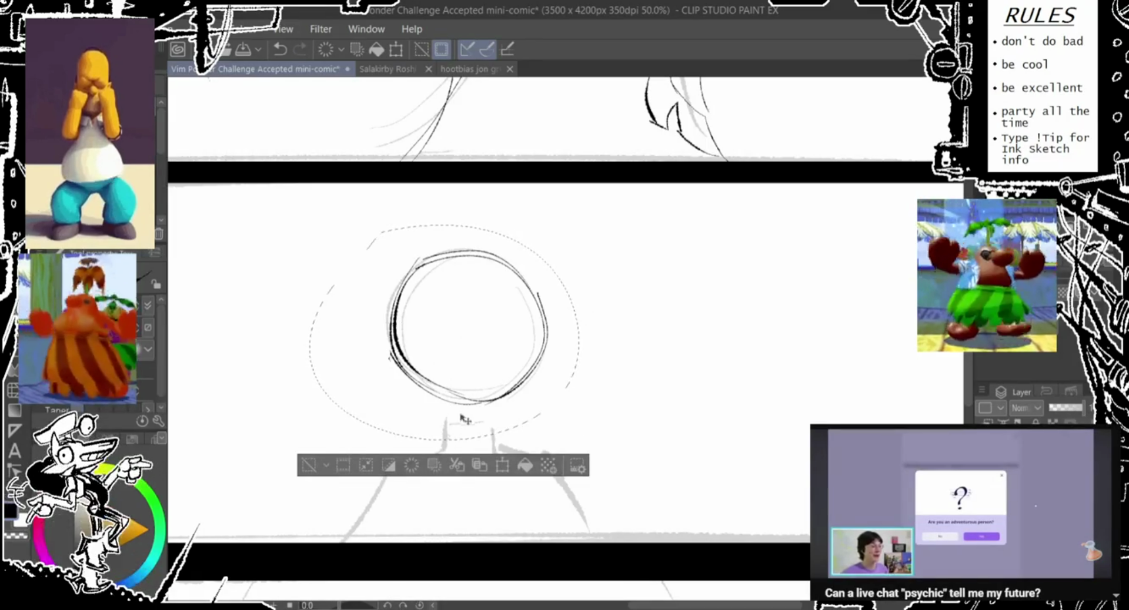
- Nudge the inked head slightly up and left, then deselect it
key(ctrl+t)
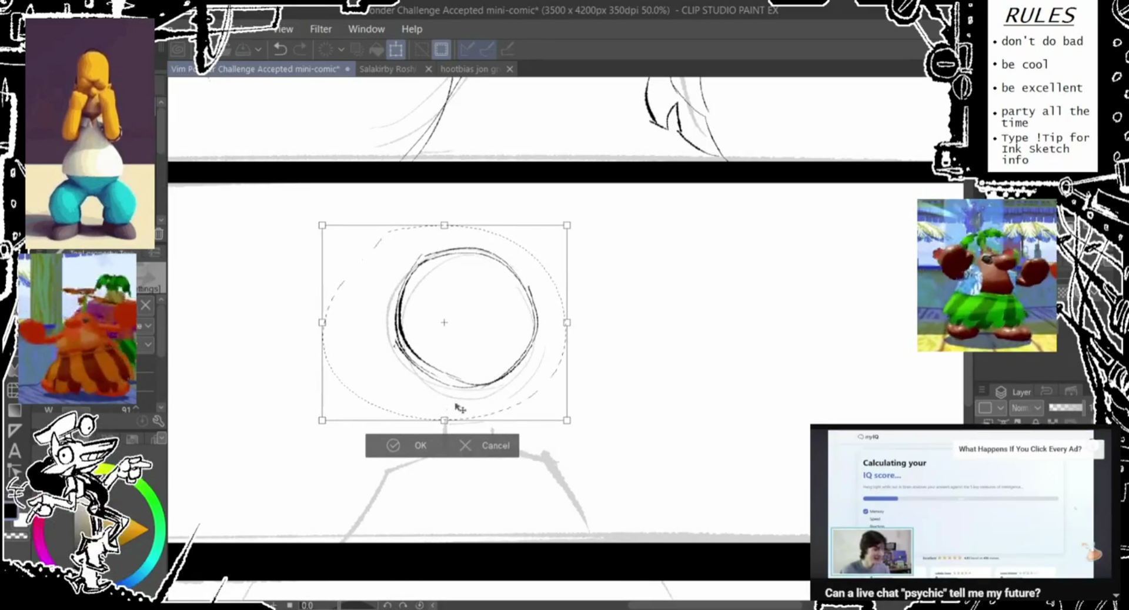
drag(454, 413, 461, 399)
key(Return)
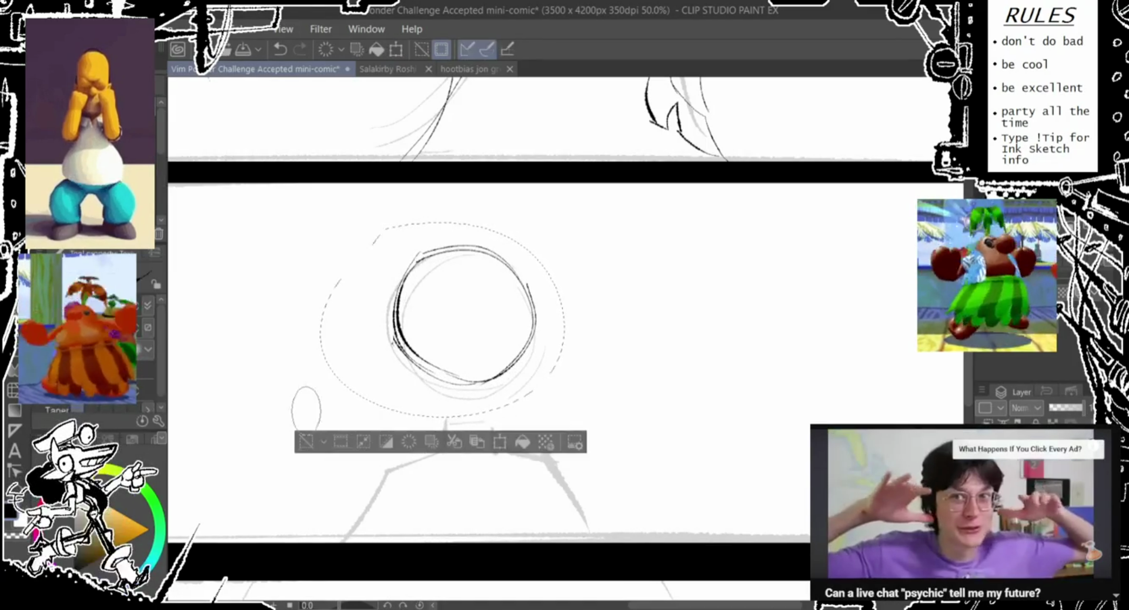
key(ctrl+d)
- Ink the neck, a V at the nape, and a line toward the left shoulder
drag(445, 373, 440, 461)
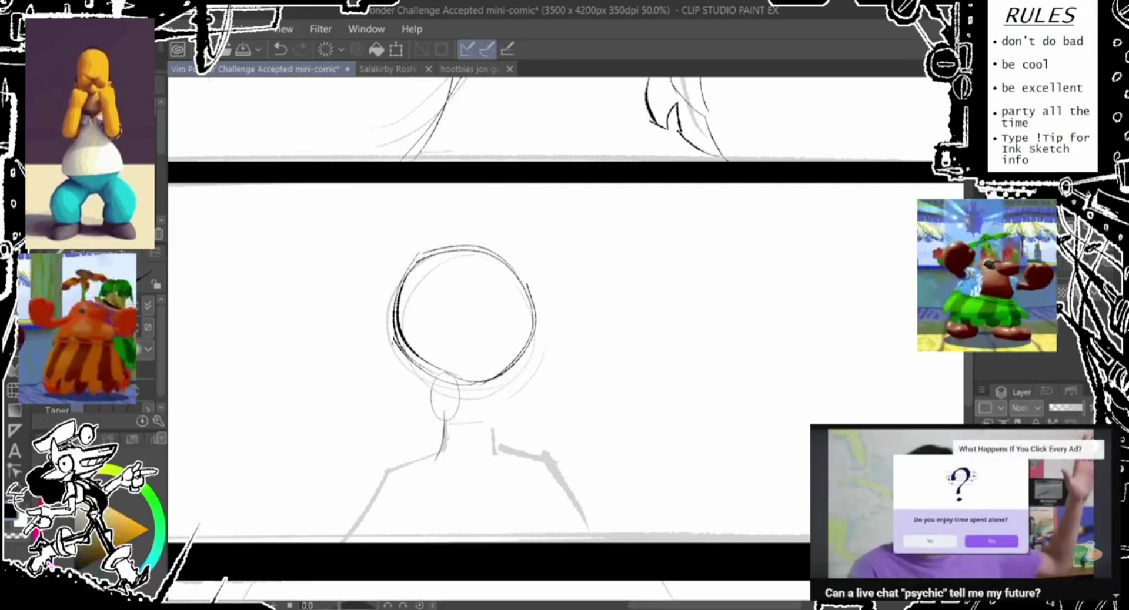
drag(446, 411, 442, 458)
key(ctrl+z)
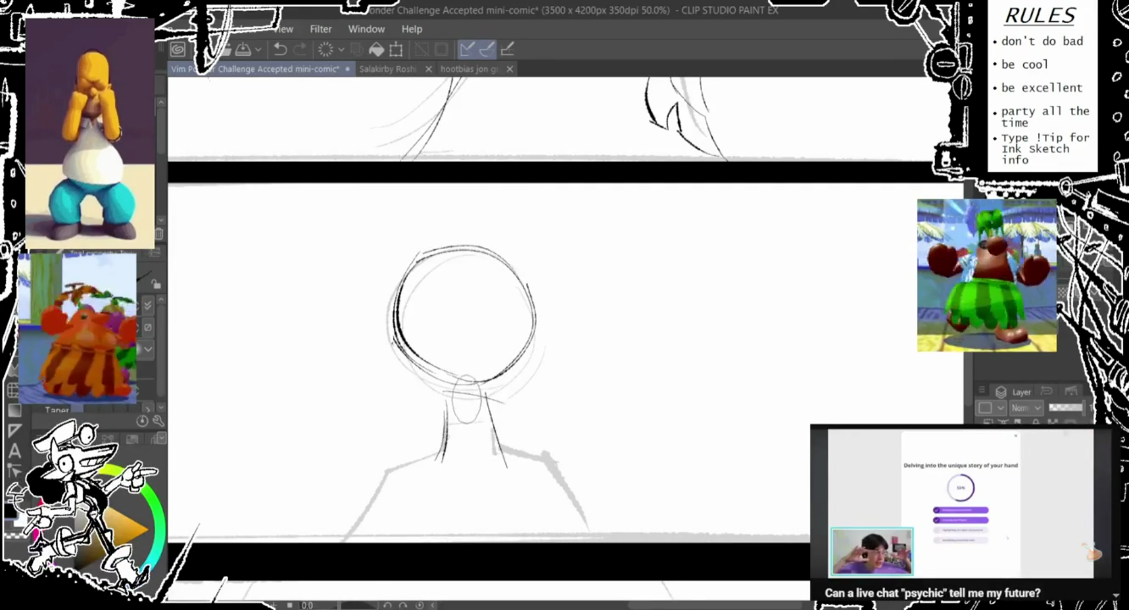
mouse_move(468, 397)
mouse_down()
mouse_move(488, 400)
mouse_move(465, 411)
mouse_up()
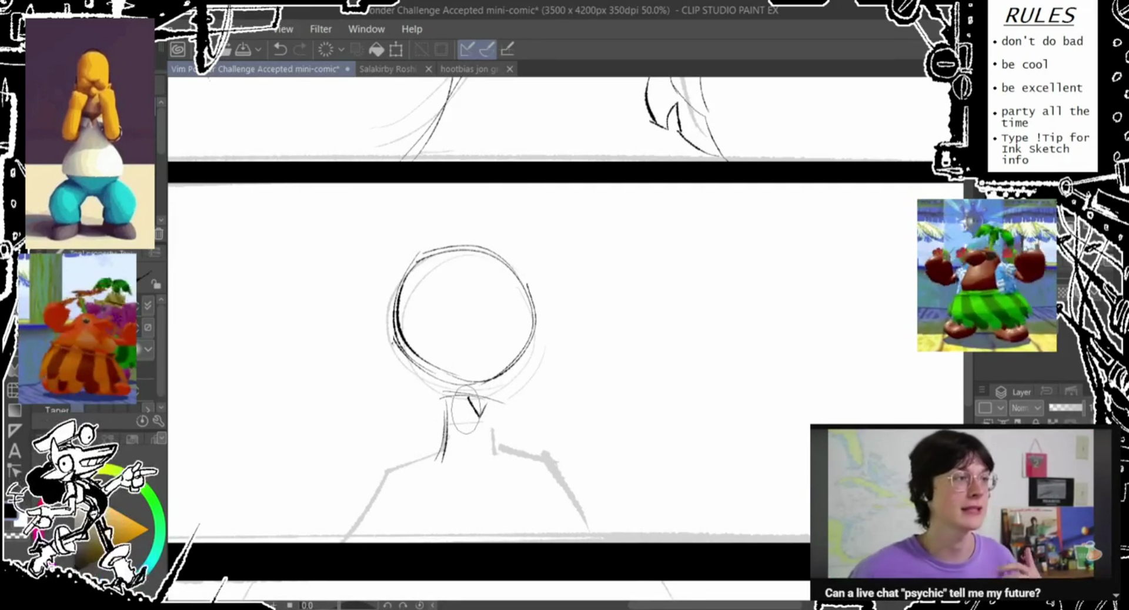
mouse_move(465, 412)
mouse_down()
mouse_move(363, 454)
mouse_move(435, 419)
mouse_move(340, 499)
mouse_up()
key(ctrl+z)
drag(444, 418, 382, 471)
- Draw the curved left shoulder line
drag(320, 520, 427, 538)
key(ctrl+z)
mouse_move(347, 541)
mouse_down()
mouse_move(336, 491)
mouse_move(418, 502)
mouse_up()
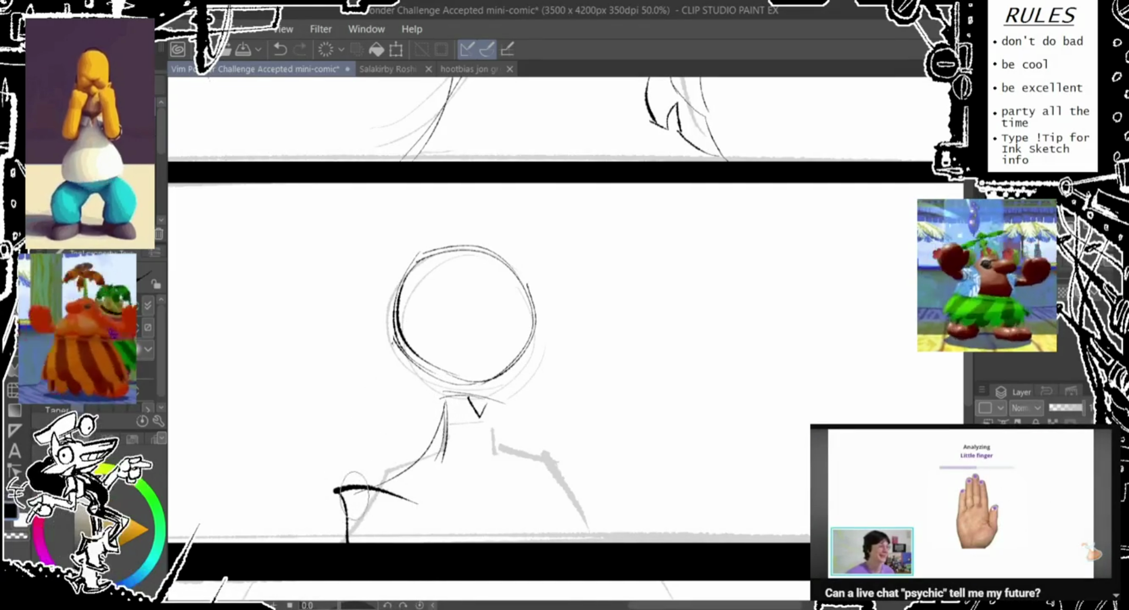
key(ctrl+z)
key(ctrl+z)
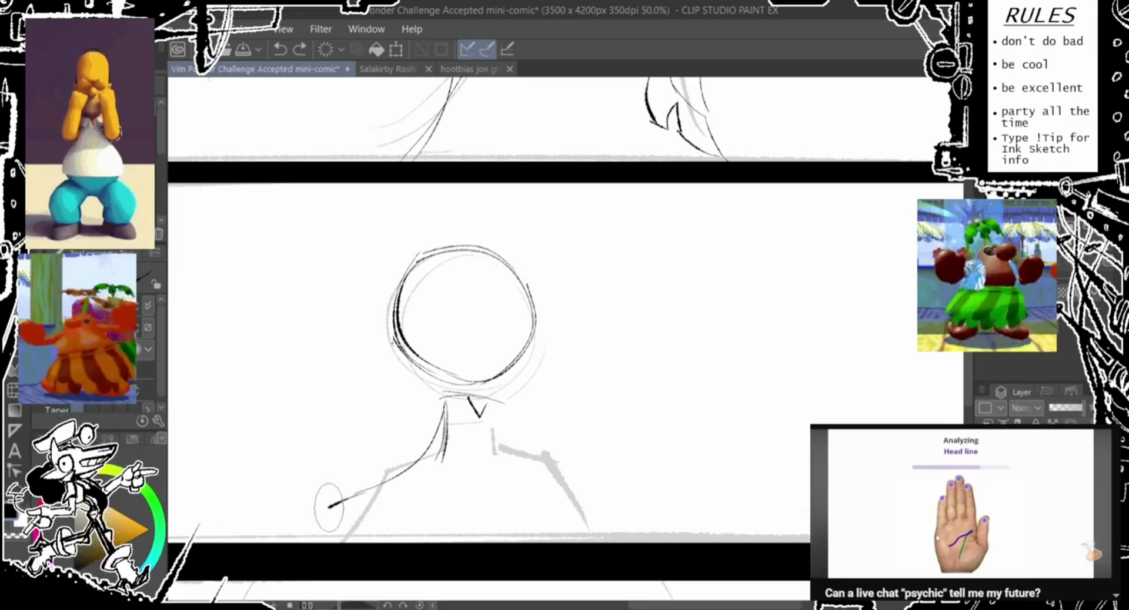
drag(329, 507, 421, 541)
- Ink the right side of the neck, the right shoulder, and a raised right arm with hand
drag(501, 400, 553, 485)
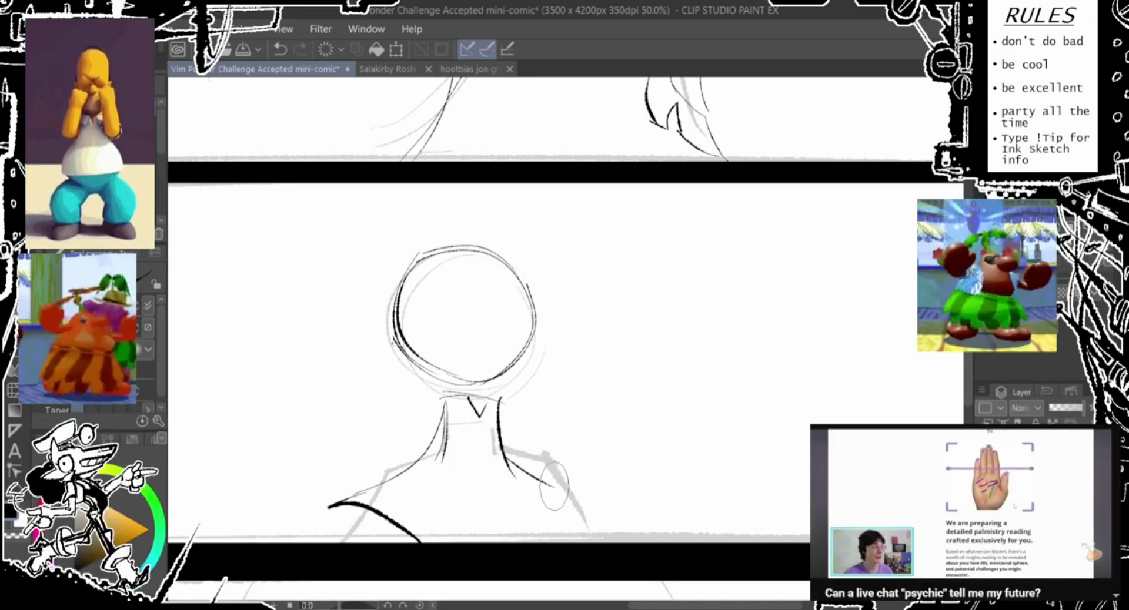
drag(577, 499, 582, 540)
drag(464, 541, 596, 476)
key(ctrl+z)
mouse_move(488, 536)
mouse_down()
mouse_move(550, 448)
mouse_move(605, 440)
mouse_move(586, 462)
mouse_up()
key(ctrl+z)
mouse_move(529, 538)
mouse_down()
mouse_move(599, 420)
mouse_move(565, 485)
mouse_move(638, 499)
mouse_move(603, 540)
mouse_up()
drag(326, 491, 323, 494)
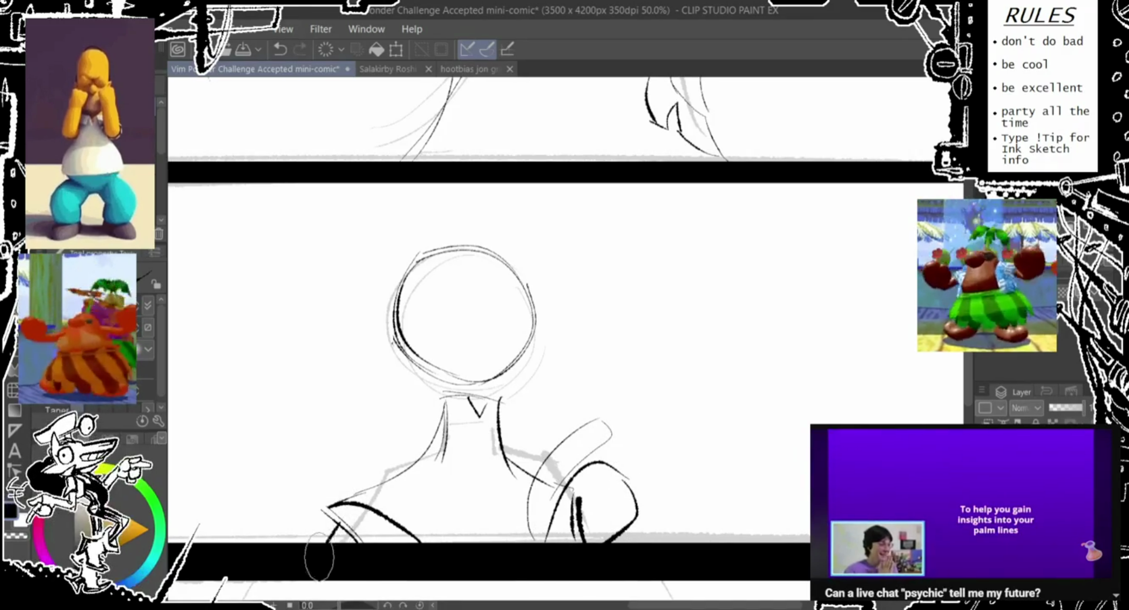
scroll(361, 428, down, 5)
drag(361, 429, 421, 427)
scroll(406, 370, up, 5)
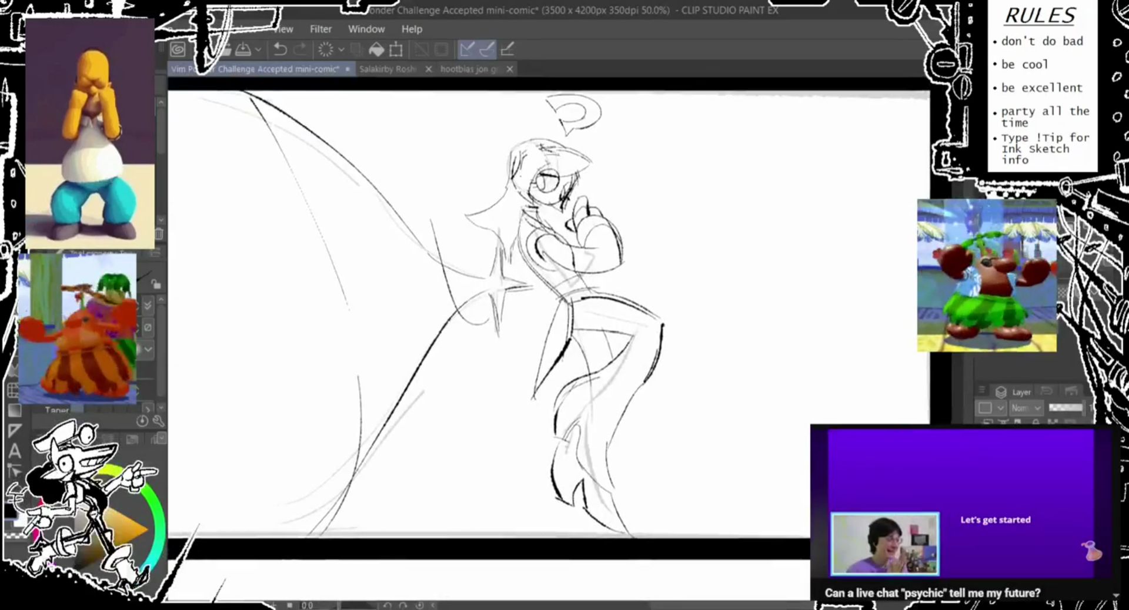
drag(421, 385, 419, 388)
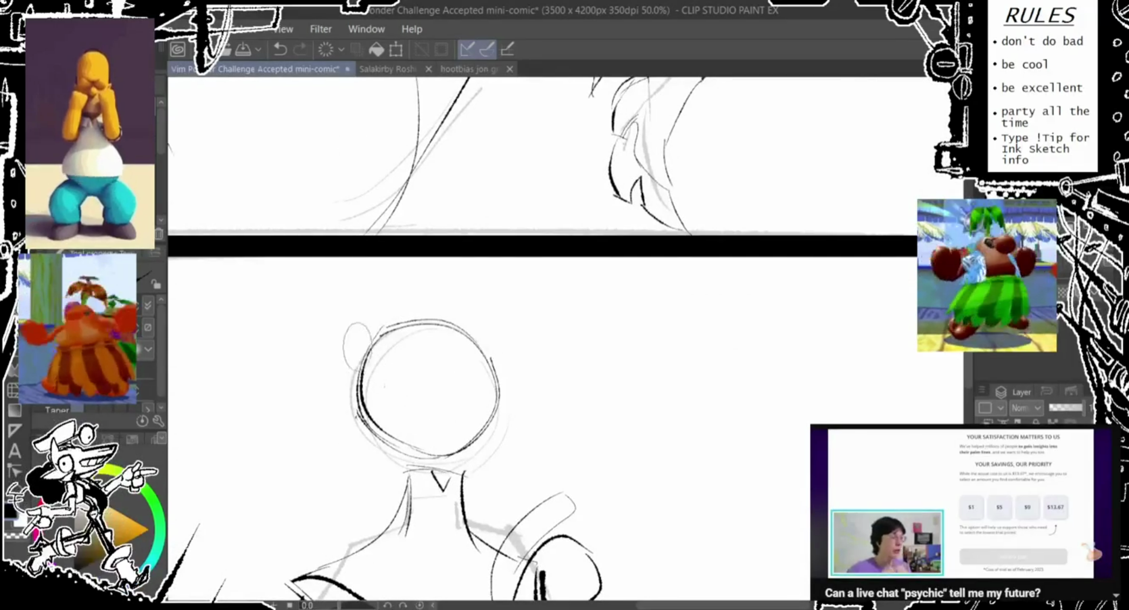
key(ctrl+z)
drag(421, 427, 419, 429)
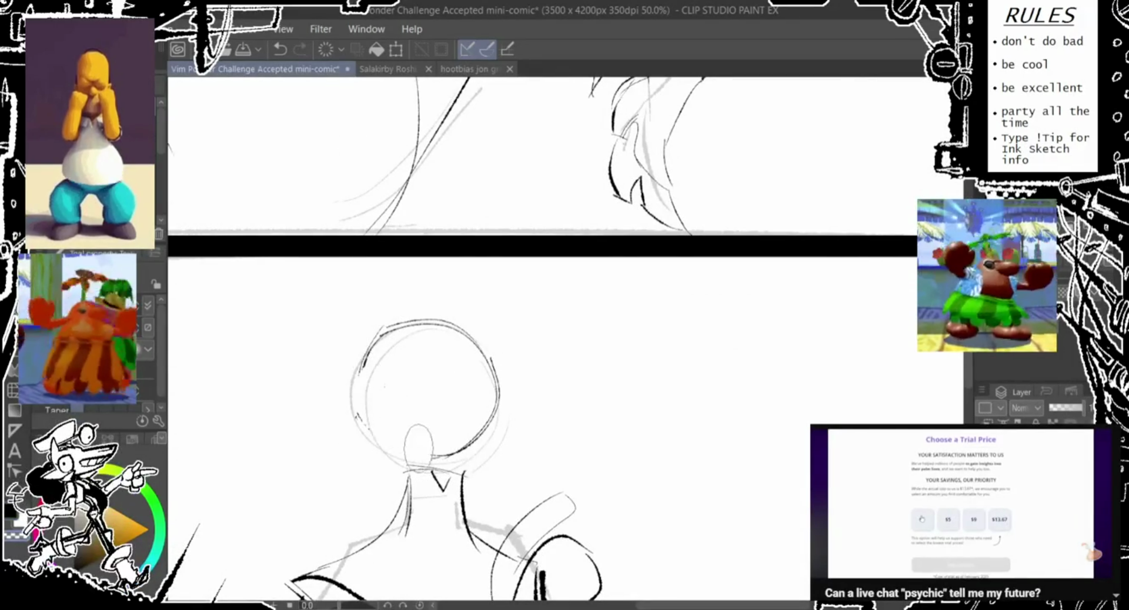
key(ctrl+z)
key(ctrl+z)
key(ctrl+z)
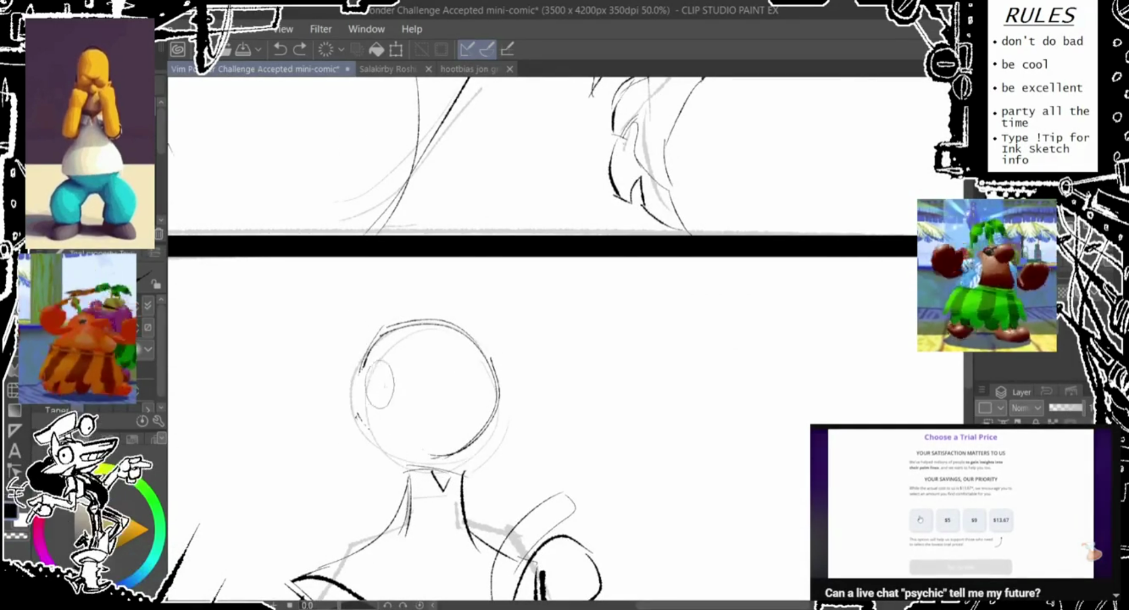
scroll(540, 341, down, 3)
scroll(541, 341, up, 3)
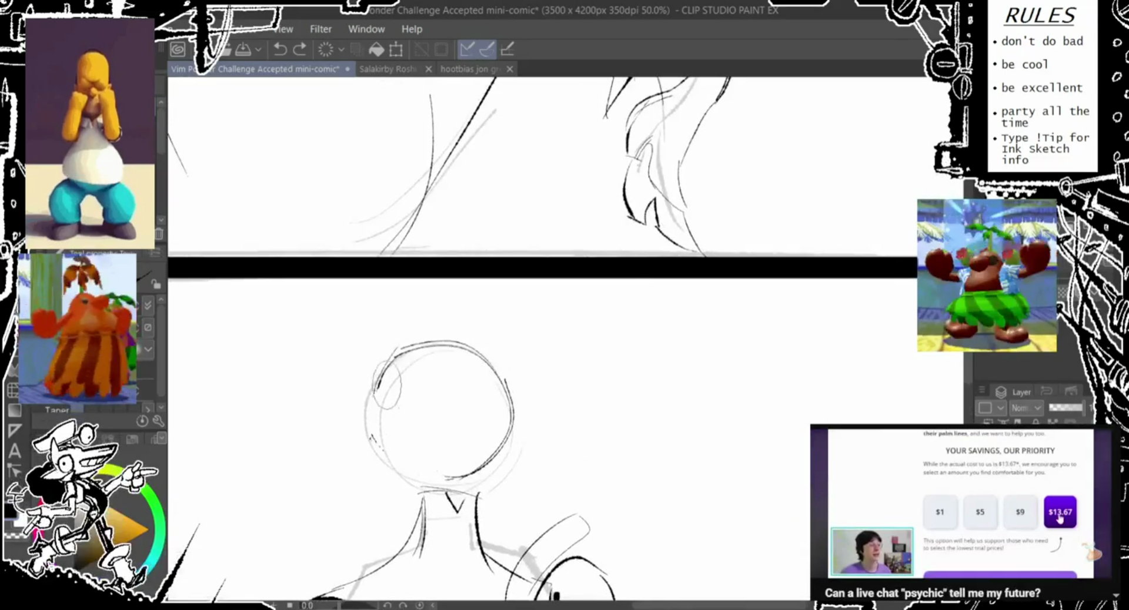
key(ctrl+y)
key(ctrl+y)
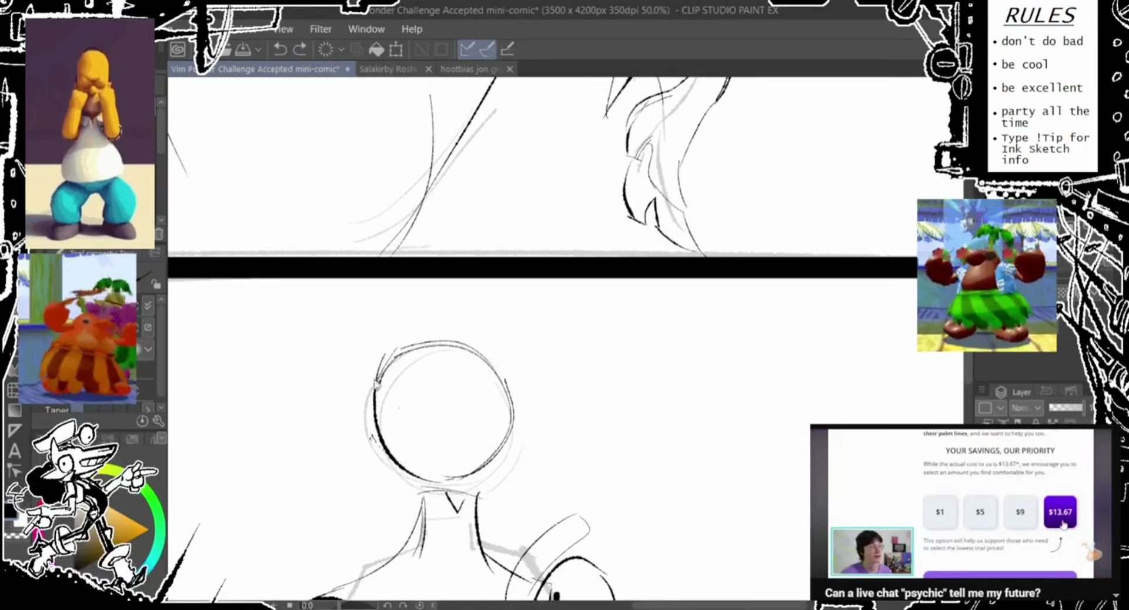
key(ctrl+z)
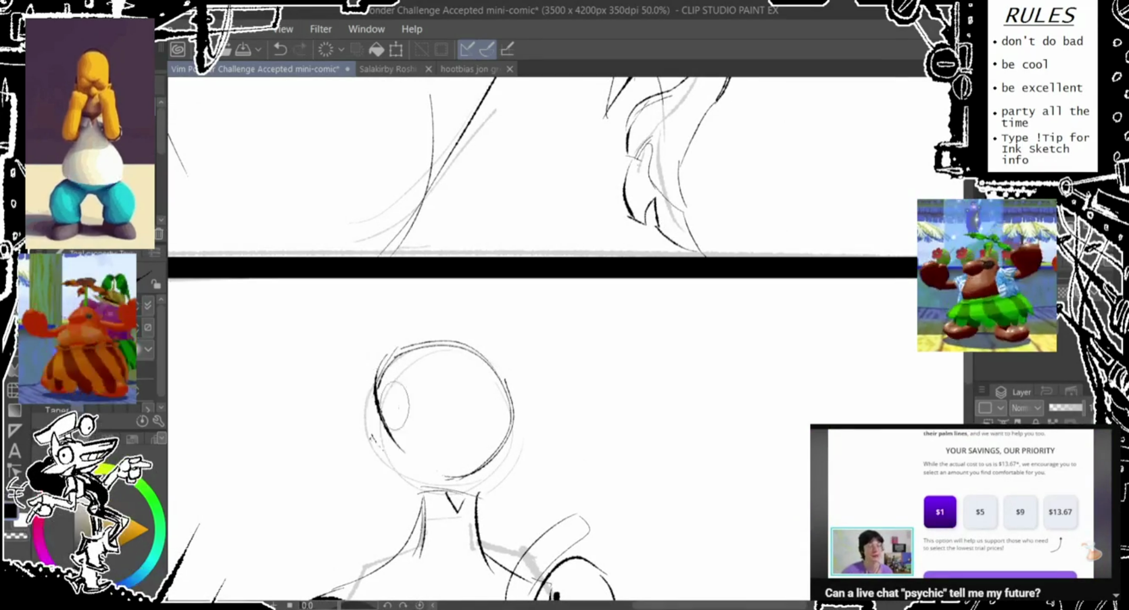
key(ctrl+z)
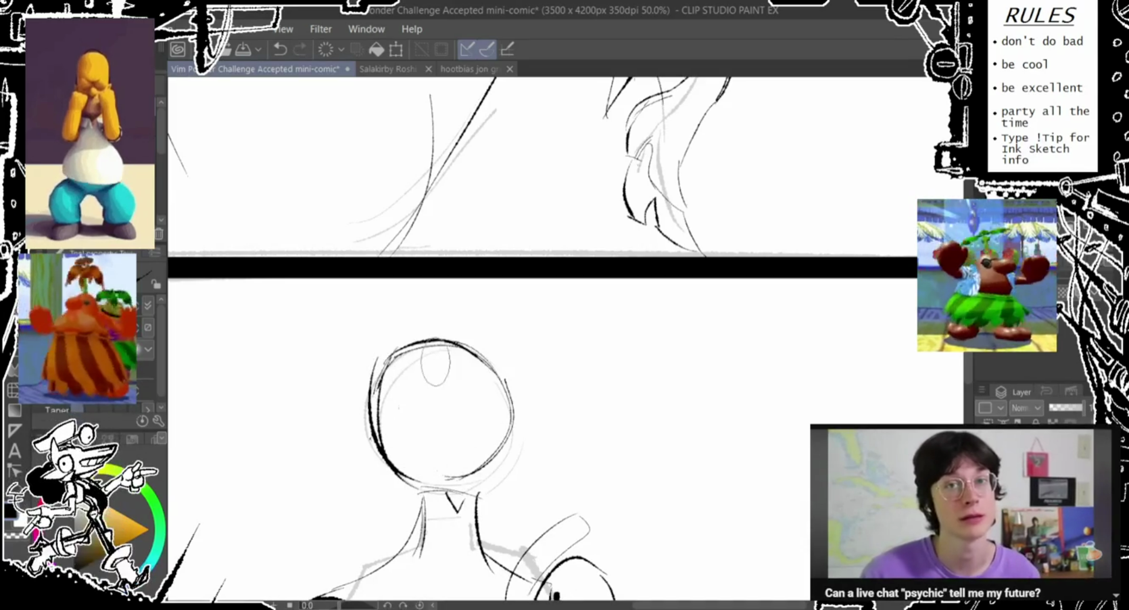
key(ctrl+z)
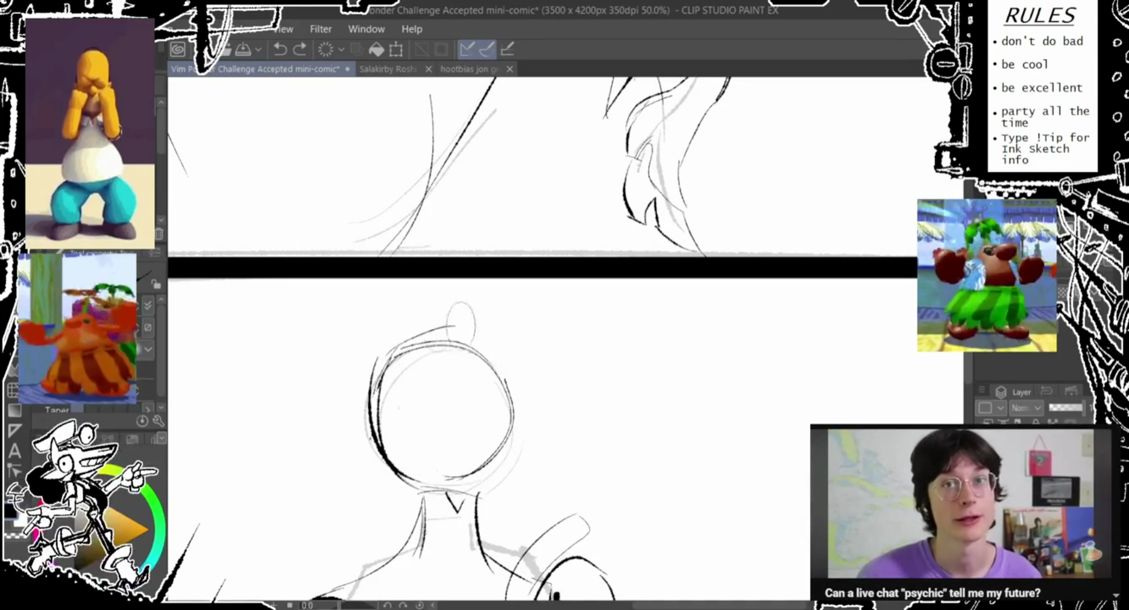
key(ctrl+y)
key(ctrl+y)
key(ctrl+y)
key(ctrl+y)
key(ctrl+y)
key(ctrl+y)
key(ctrl+z)
key(ctrl+z)
key(ctrl+z)
key(ctrl+z)
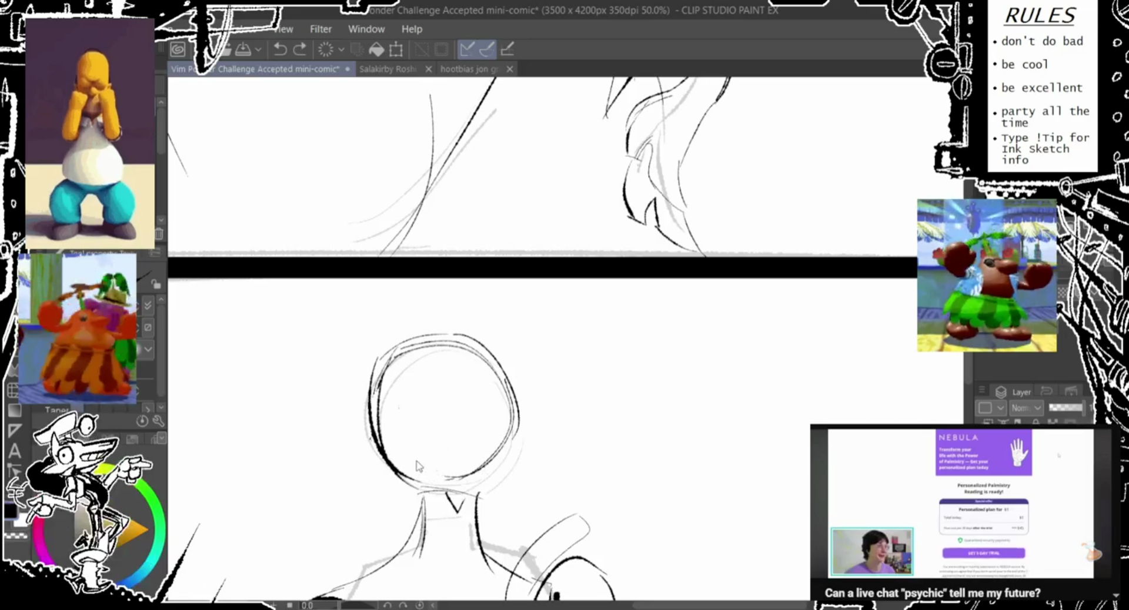
key(ctrl+z)
key(ctrl+z)
key(ctrl+z)
key(ctrl+z)
key(ctrl+y)
key(ctrl+y)
key(ctrl+y)
key(ctrl+y)
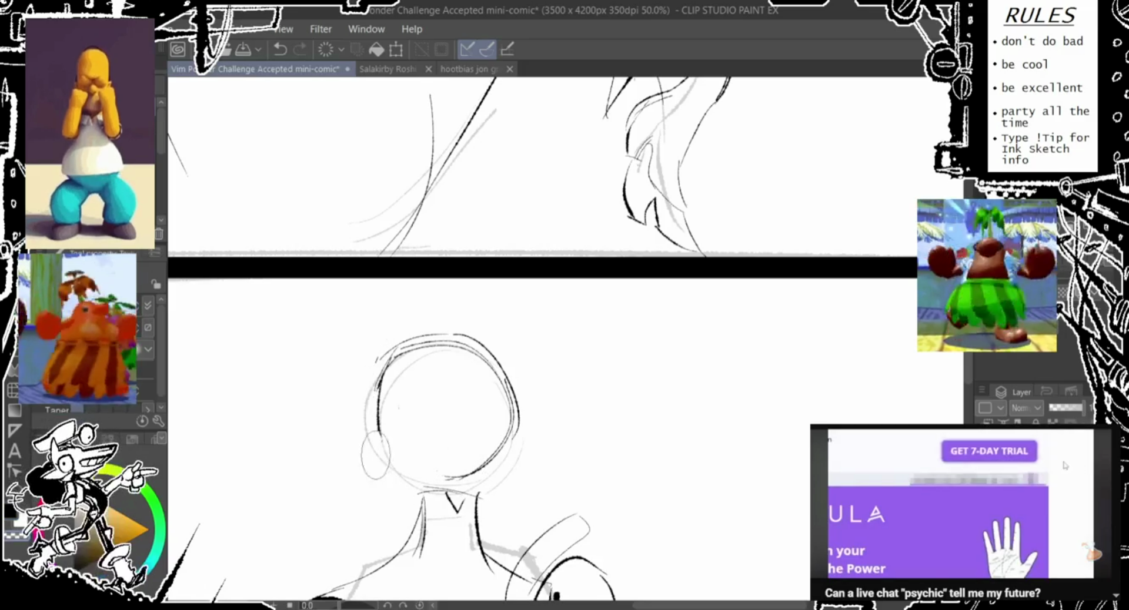
key(ctrl+y)
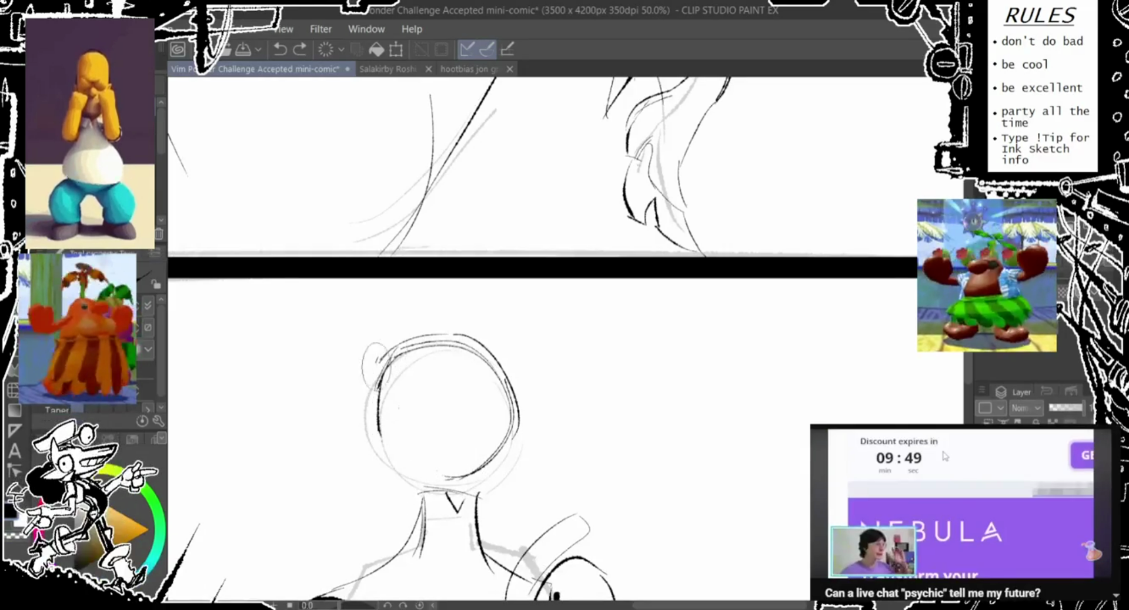
key(ctrl+z)
key(ctrl+z)
key(ctrl+z)
key(ctrl+y)
key(ctrl+y)
key(ctrl+y)
key(ctrl+y)
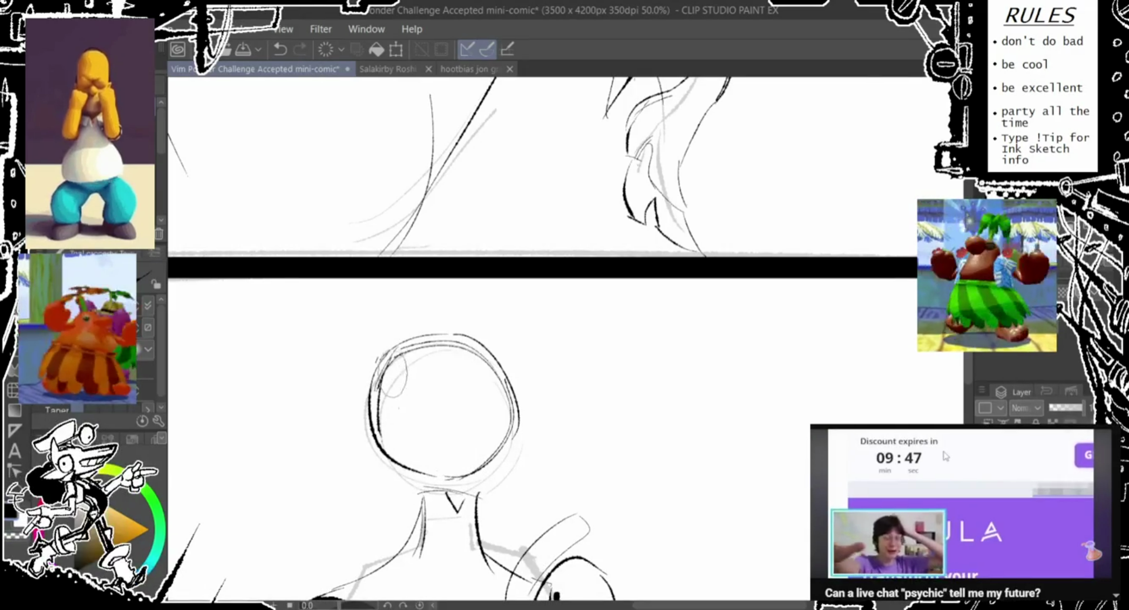
key(ctrl+y)
key(ctrl+y)
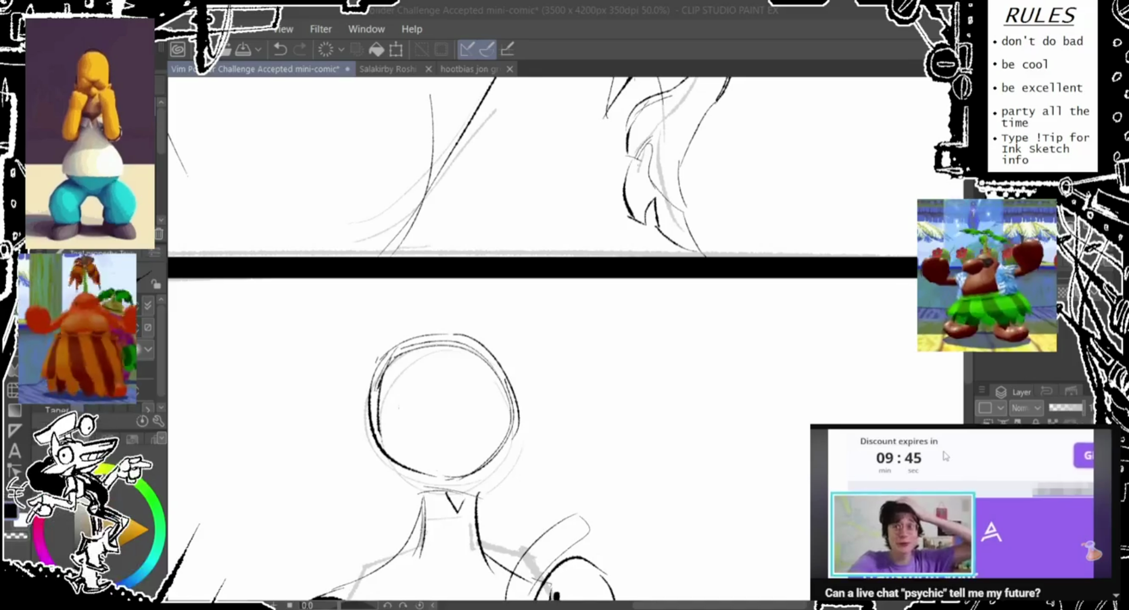
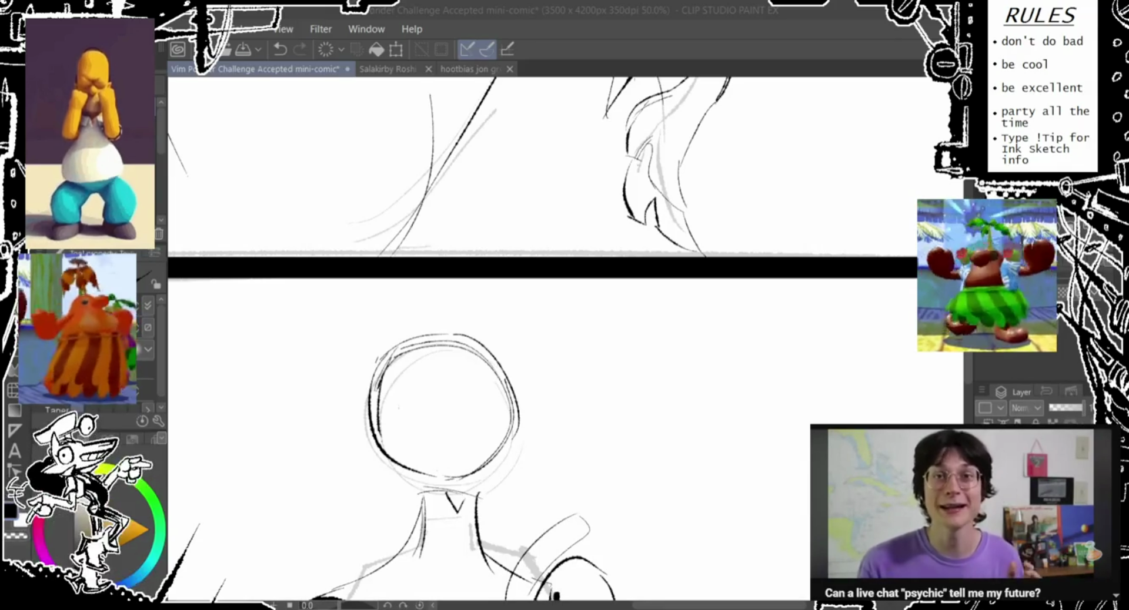
- Sketch left and right eye circles inside the round head, redrawing misplaced loops until they fit
drag(470, 353, 440, 282)
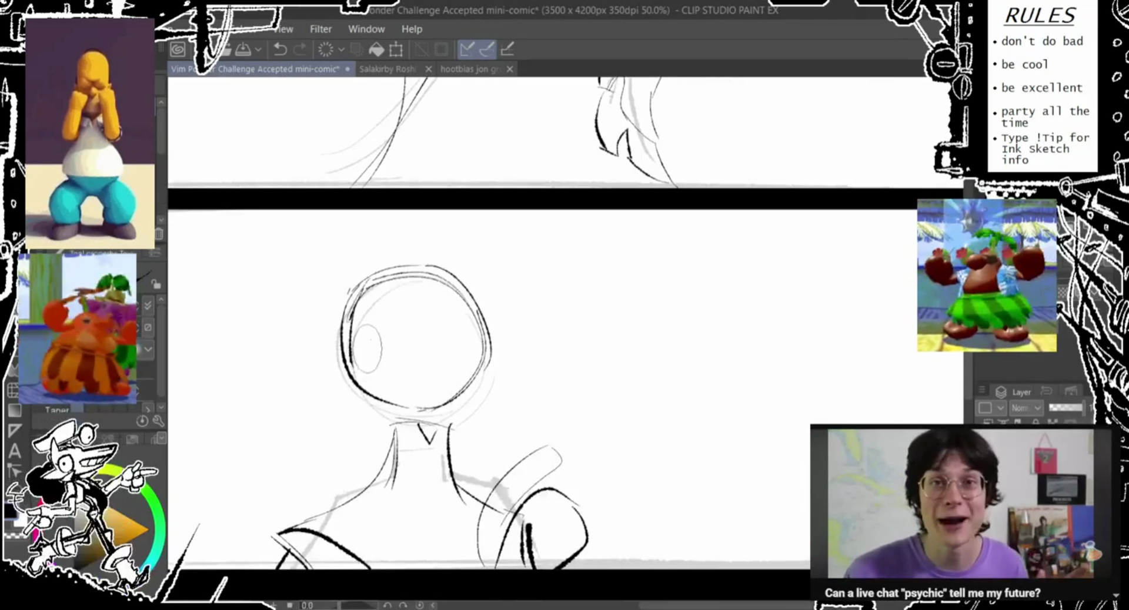
drag(380, 258, 337, 329)
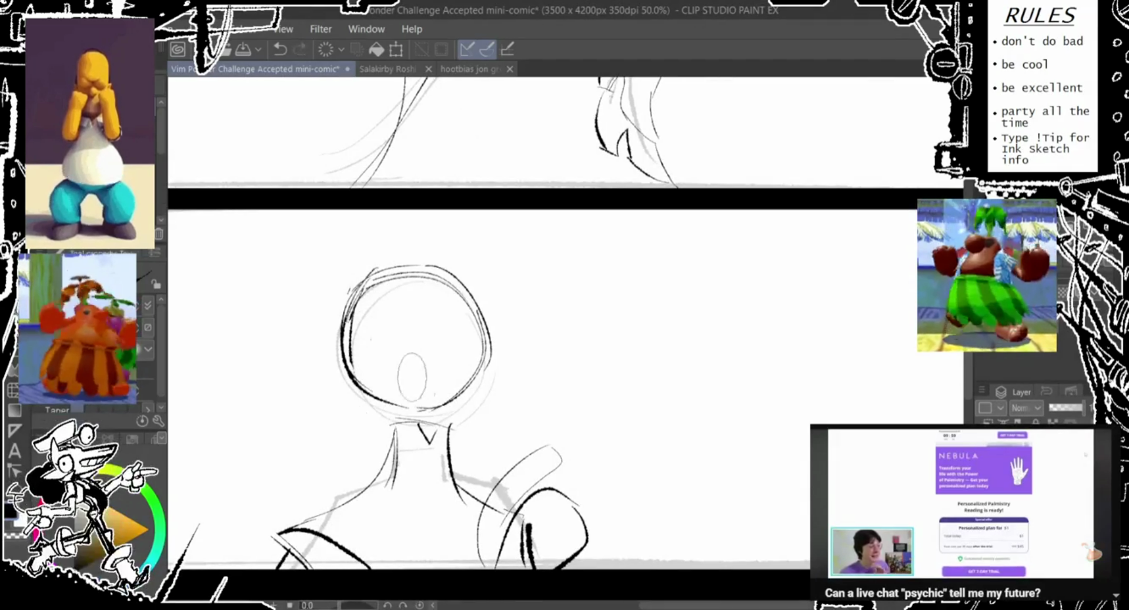
drag(376, 273, 387, 341)
key(ctrl+z)
key(ctrl+z)
drag(367, 286, 411, 332)
drag(406, 312, 412, 355)
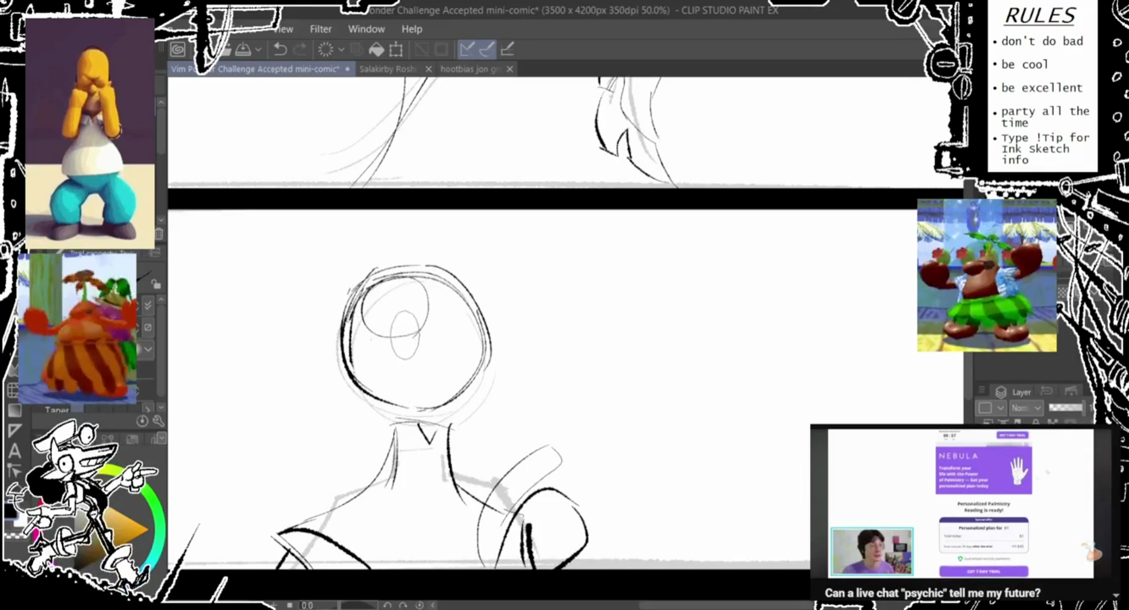
key(ctrl+z)
drag(382, 280, 356, 341)
drag(461, 327, 453, 370)
key(ctrl+z)
drag(464, 300, 429, 329)
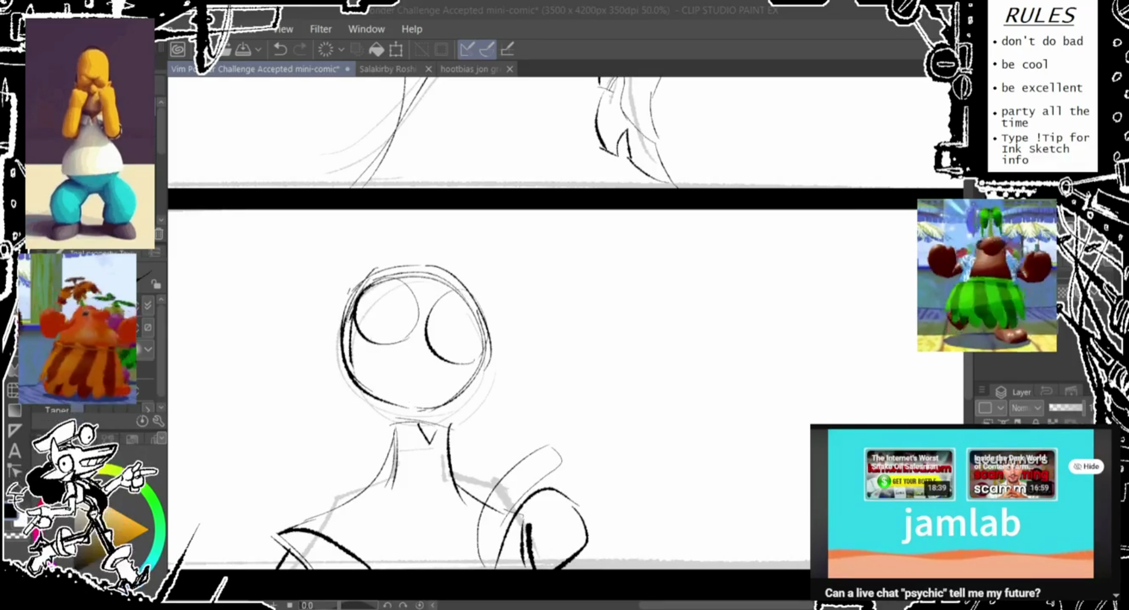
- Add a small pupil inside each eye
drag(412, 329, 414, 282)
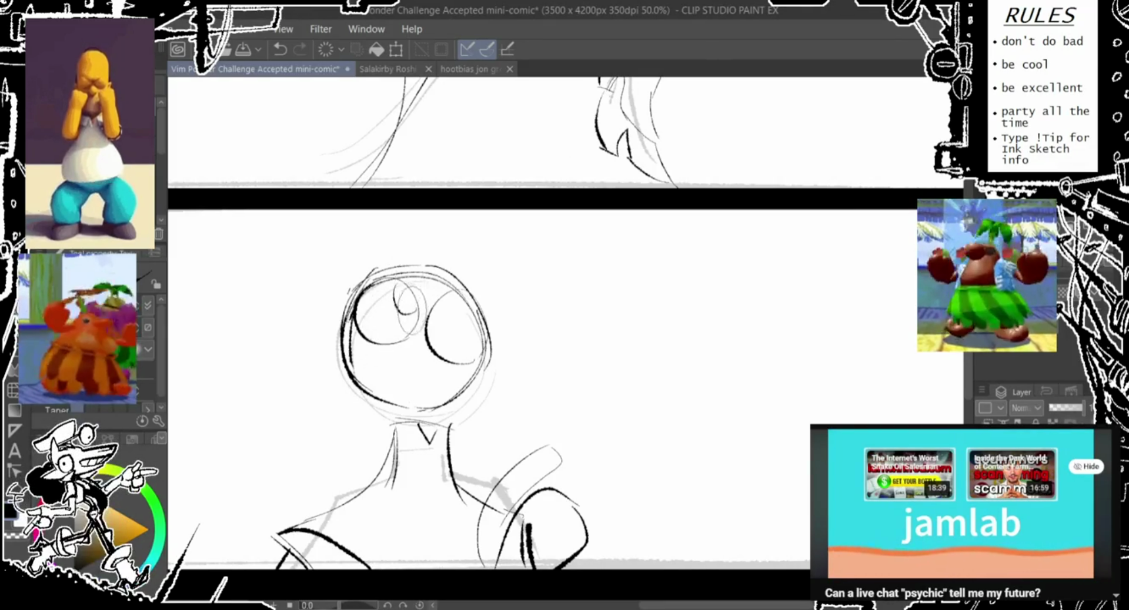
drag(411, 289, 456, 317)
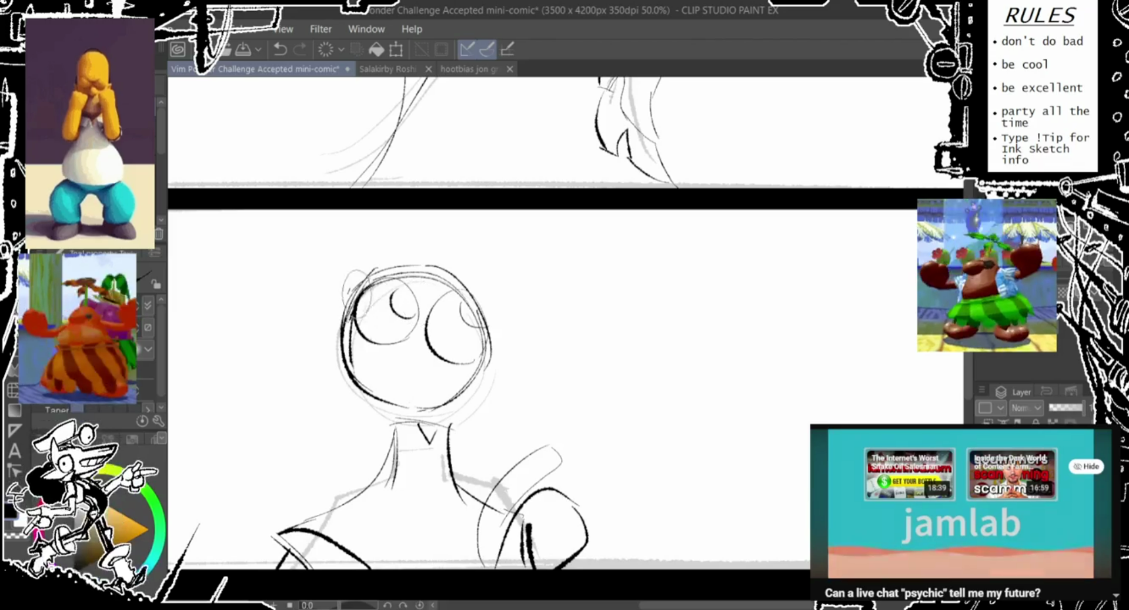
mouse_move(459, 318)
mouse_down()
mouse_move(408, 250)
mouse_move(400, 211)
mouse_move(388, 281)
mouse_up()
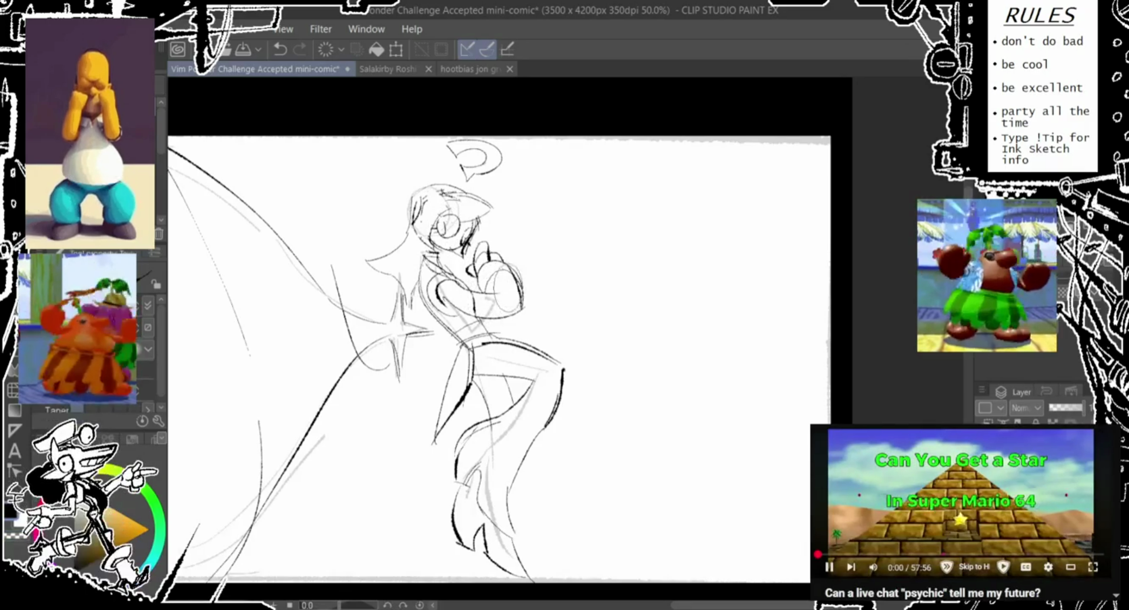
drag(372, 301, 355, 346)
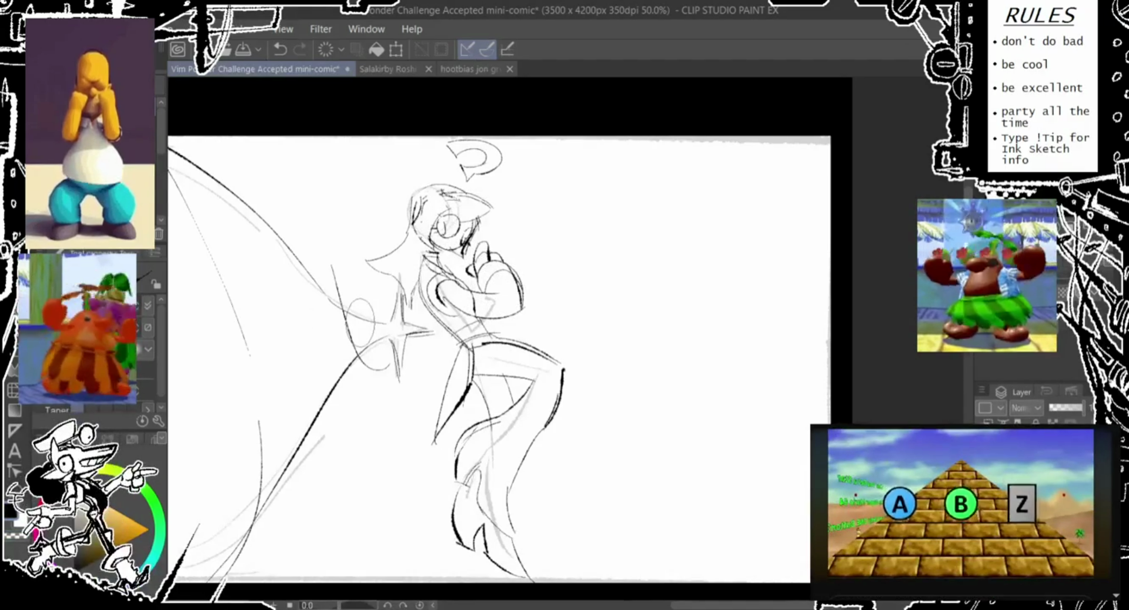
key(ctrl+z)
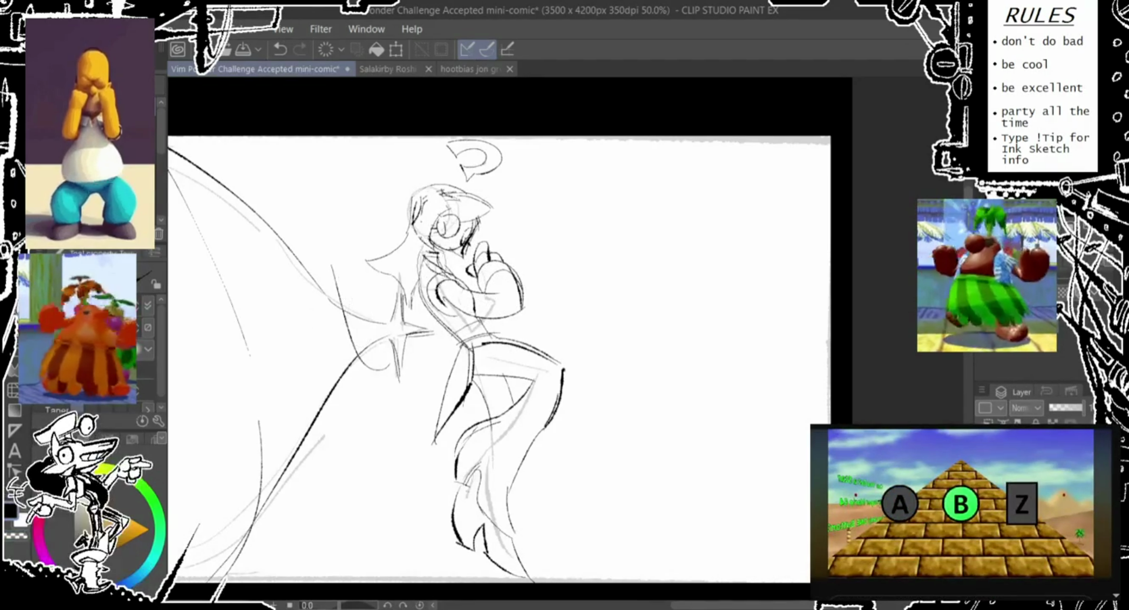
drag(444, 261, 476, 307)
drag(471, 266, 497, 347)
key(ctrl+z)
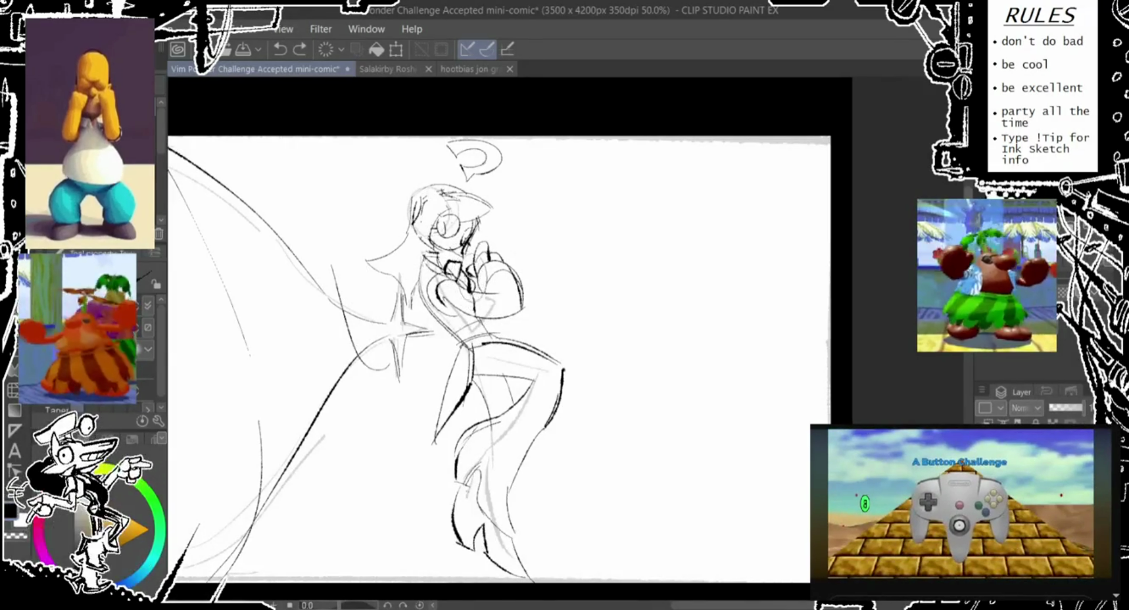
drag(464, 280, 500, 349)
key(ctrl+z)
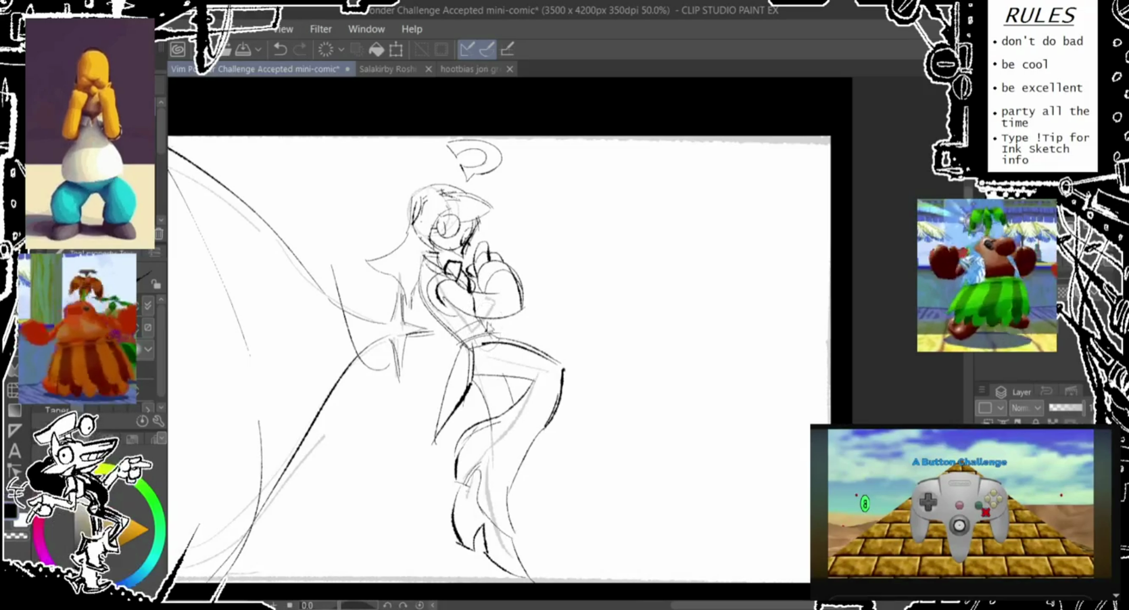
- Centre the robot's head in view and try small ovals and arcs on top of it
scroll(517, 329, down, 3)
scroll(517, 329, down, 3)
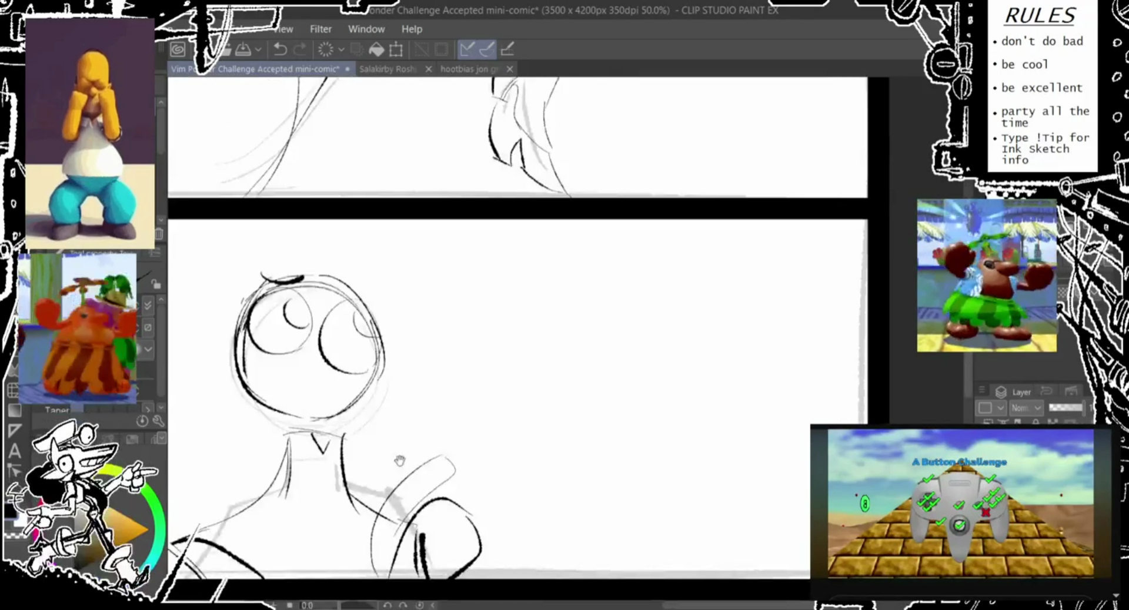
scroll(517, 329, down, 1)
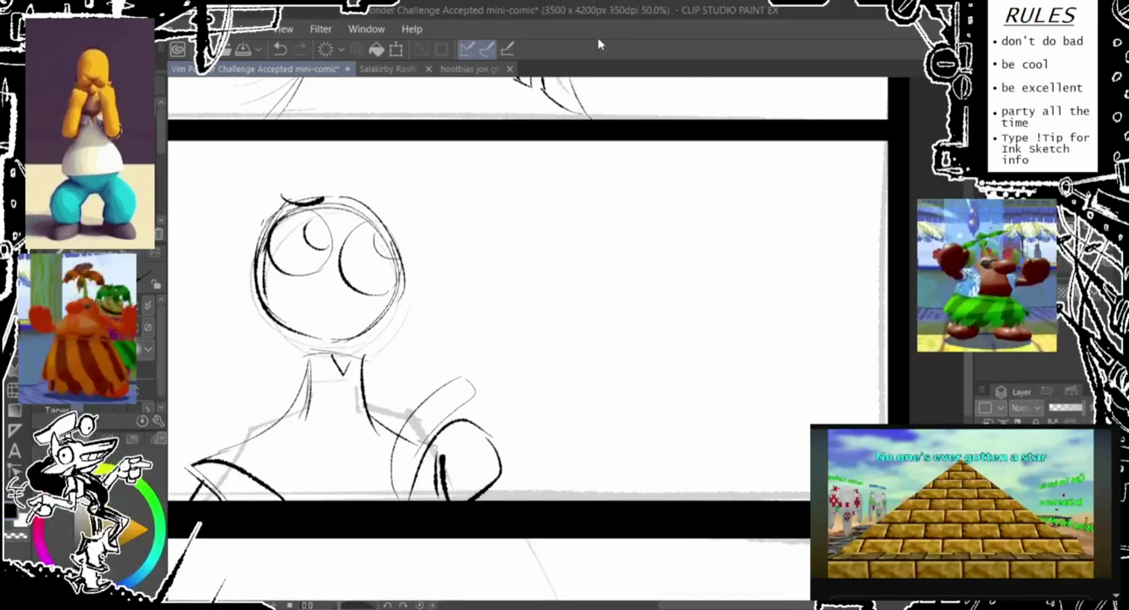
drag(470, 294, 578, 286)
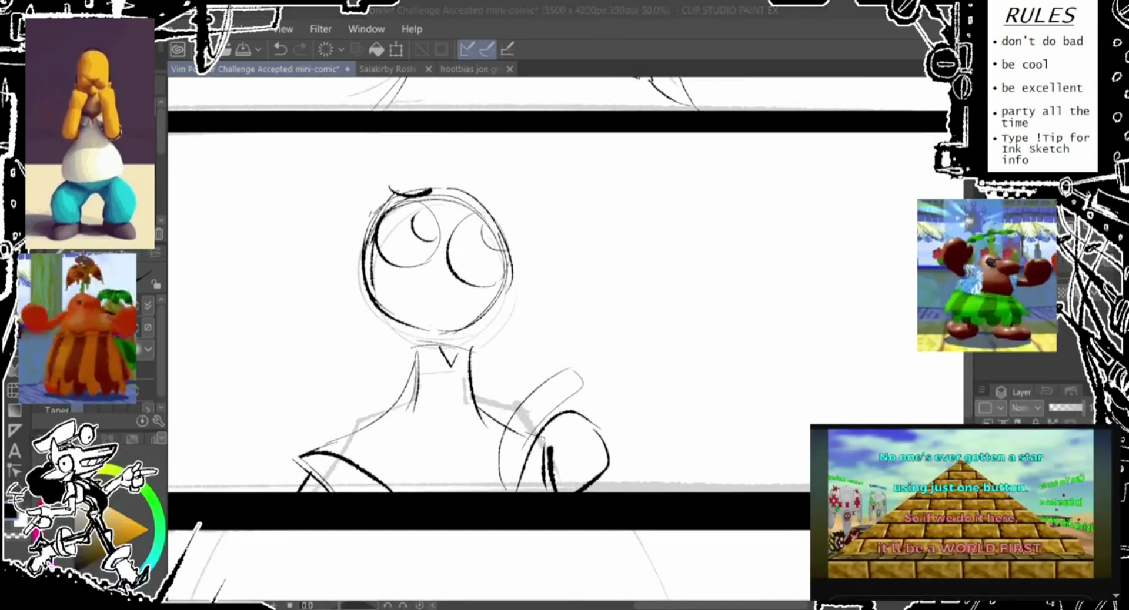
drag(409, 188, 411, 187)
drag(470, 294, 485, 330)
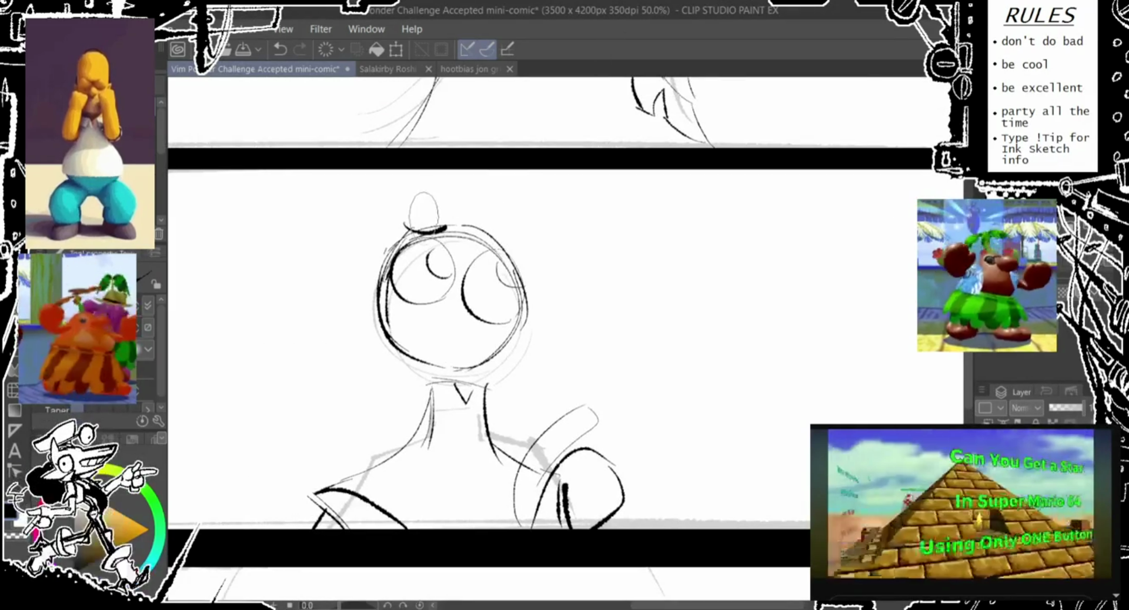
key(ctrl+z)
drag(446, 181, 444, 184)
key(ctrl+z)
drag(532, 241, 517, 282)
mouse_move(409, 209)
mouse_down()
mouse_move(535, 223)
mouse_move(532, 253)
mouse_up()
key(ctrl+z)
key(ctrl+z)
drag(536, 211, 532, 254)
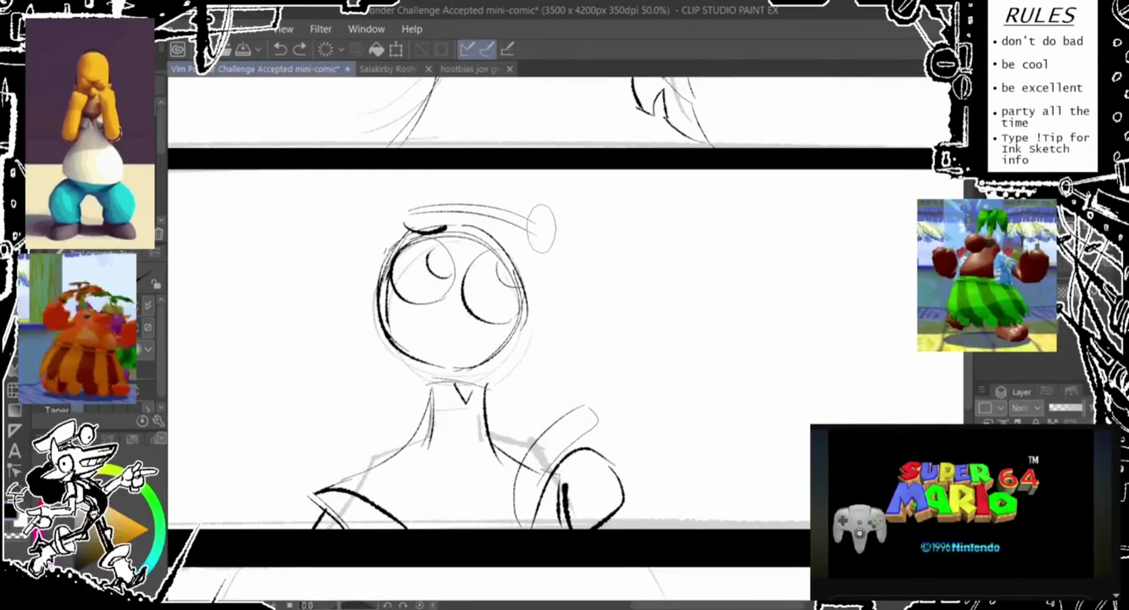
key(ctrl+z)
- Draw a long brim curve across the head with a pointed tip on top
key(ctrl+z)
mouse_move(535, 212)
mouse_down()
mouse_move(517, 276)
mouse_move(520, 262)
mouse_up()
key(ctrl+z)
drag(349, 226, 529, 253)
key(ctrl+z)
drag(348, 224, 530, 251)
key(ctrl+z)
drag(367, 207, 505, 261)
drag(556, 225, 553, 270)
- Sketch hair curves down the right and left sides of the head
key(ctrl+z)
drag(407, 216, 435, 209)
mouse_move(535, 214)
mouse_down()
mouse_move(544, 282)
mouse_move(527, 406)
mouse_up()
key(ctrl+z)
drag(526, 359, 522, 406)
key(ctrl+z)
key(ctrl+z)
mouse_move(540, 258)
mouse_down()
mouse_move(547, 379)
mouse_move(529, 411)
mouse_up()
drag(471, 364, 532, 423)
key(ctrl+z)
key(ctrl+z)
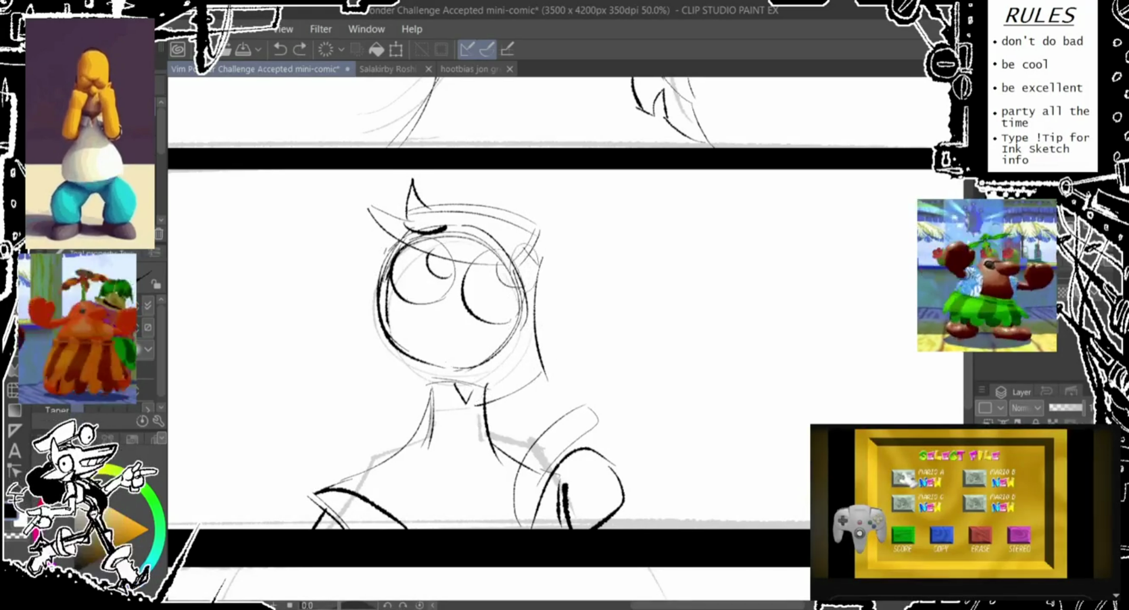
drag(523, 253, 500, 400)
key(ctrl+z)
key(ctrl+z)
drag(388, 221, 372, 347)
drag(353, 334, 351, 335)
key(ctrl+z)
key(ctrl+z)
mouse_move(376, 233)
mouse_down()
mouse_move(368, 329)
mouse_move(351, 305)
mouse_up()
drag(388, 352, 429, 430)
- Shape the left side into a jaw curve with a long hair strand beside it
key(ctrl+z)
key(ctrl+z)
key(ctrl+z)
mouse_move(379, 232)
mouse_down()
mouse_move(338, 359)
mouse_move(311, 348)
mouse_move(412, 394)
mouse_move(399, 388)
mouse_up()
key(ctrl+z)
key(ctrl+z)
key(ctrl+z)
drag(382, 291, 415, 406)
drag(406, 241, 426, 408)
key(ctrl+z)
key(ctrl+z)
drag(379, 322, 419, 414)
drag(400, 366, 398, 368)
key(ctrl+z)
drag(382, 241, 352, 438)
drag(371, 376, 317, 471)
key(ctrl+z)
key(ctrl+z)
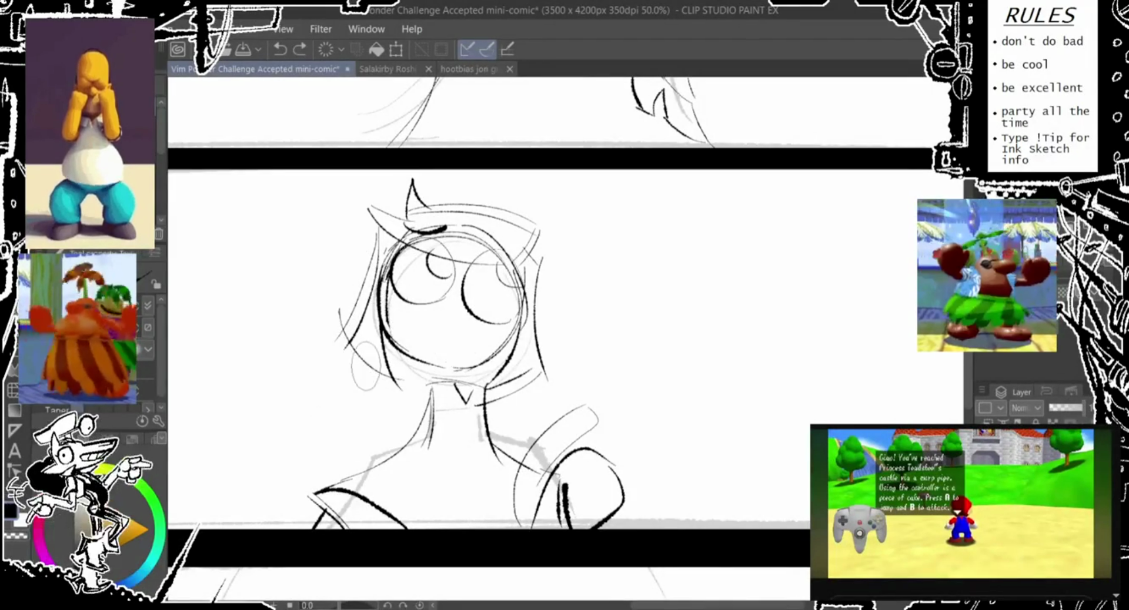
drag(376, 364, 277, 440)
mouse_move(382, 417)
mouse_down()
mouse_move(276, 439)
mouse_move(375, 438)
mouse_up()
- Retry the top of the head, ending with a pointed tip and arc
key(ctrl+z)
key(ctrl+z)
mouse_move(508, 359)
mouse_down()
mouse_move(538, 450)
mouse_move(518, 426)
mouse_move(558, 458)
mouse_up()
key(ctrl+z)
key(ctrl+z)
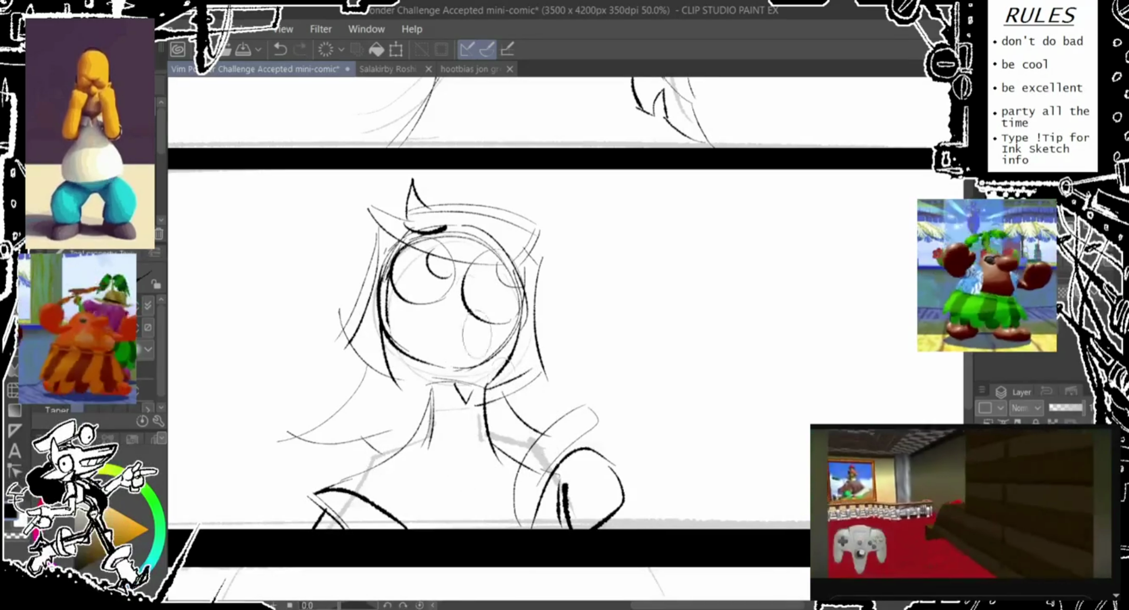
drag(512, 200, 510, 203)
key(ctrl+z)
drag(435, 181, 422, 226)
key(ctrl+z)
key(ctrl+z)
mouse_move(436, 203)
mouse_down()
mouse_move(509, 207)
mouse_move(565, 247)
mouse_up()
key(ctrl+z)
key(ctrl+y)
key(ctrl+z)
mouse_move(411, 211)
mouse_down()
mouse_move(414, 179)
mouse_move(529, 209)
mouse_move(538, 259)
mouse_up()
key(ctrl+z)
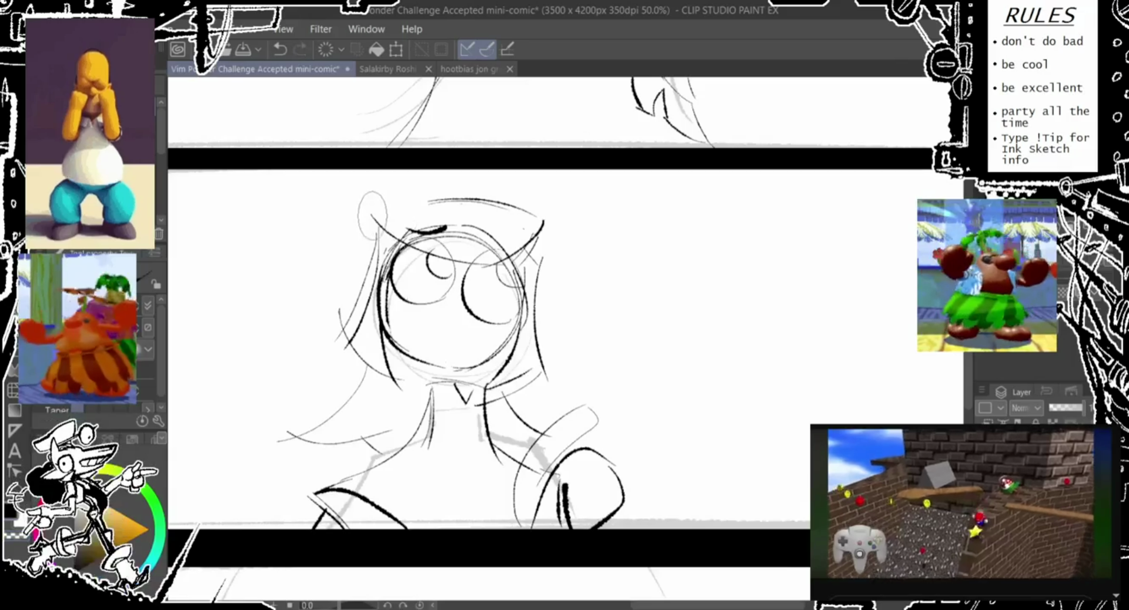
- Redraw the hair stroke across the head top as a higher sweeping arc
mouse_move(383, 173)
mouse_down()
mouse_move(393, 203)
mouse_move(535, 226)
mouse_up()
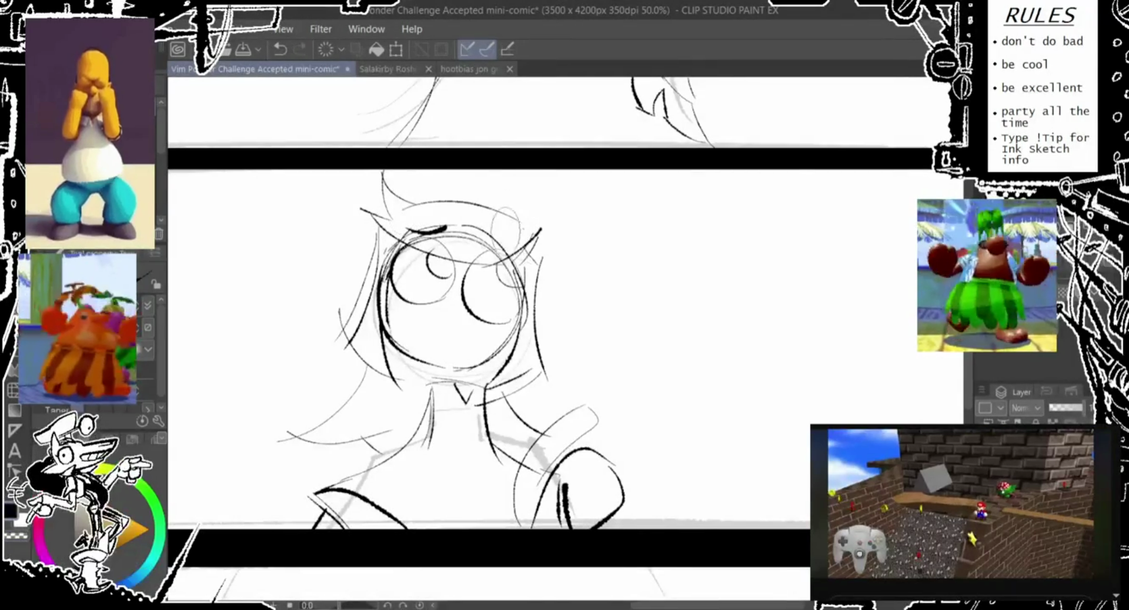
key(ctrl+z)
drag(416, 202, 540, 228)
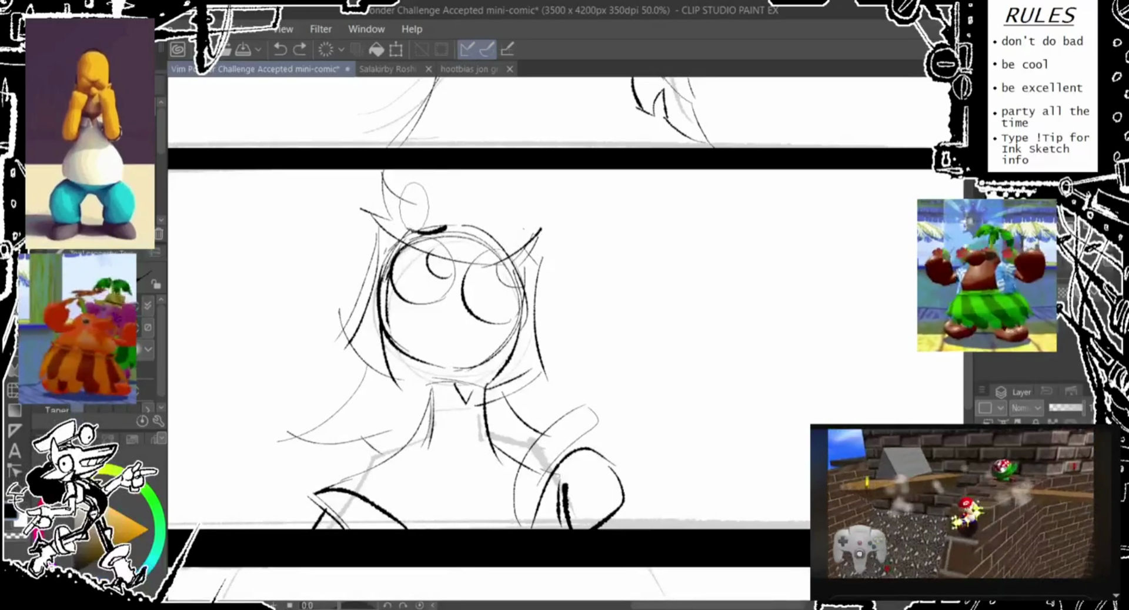
drag(413, 201, 532, 225)
key(ctrl+z)
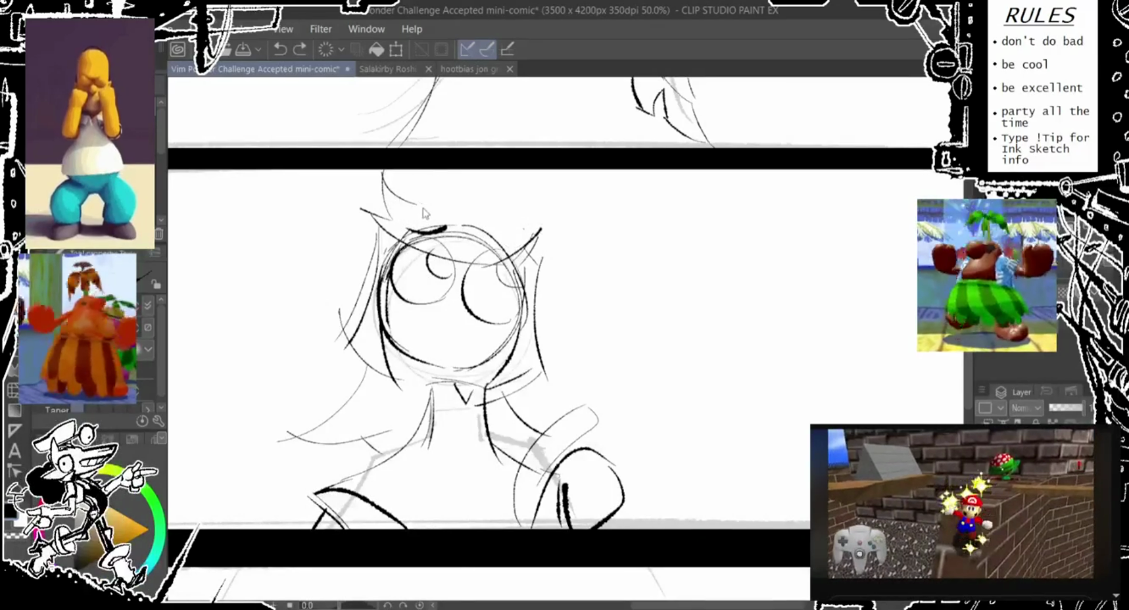
drag(423, 200, 541, 225)
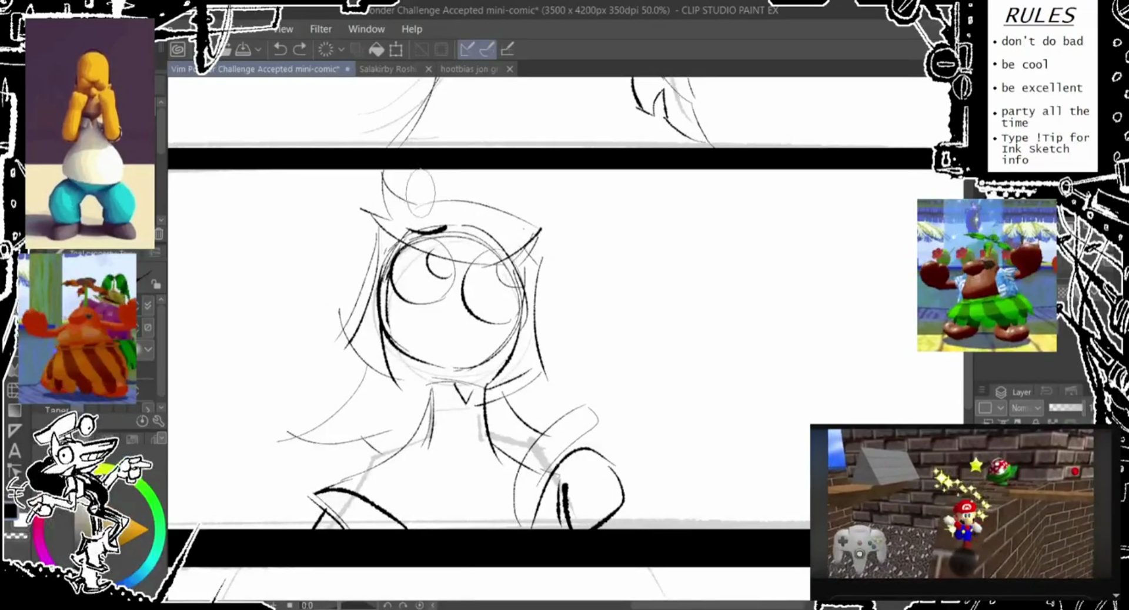
key(ctrl+z)
key(ctrl+z)
drag(420, 200, 541, 223)
drag(419, 185, 420, 187)
key(ctrl+z)
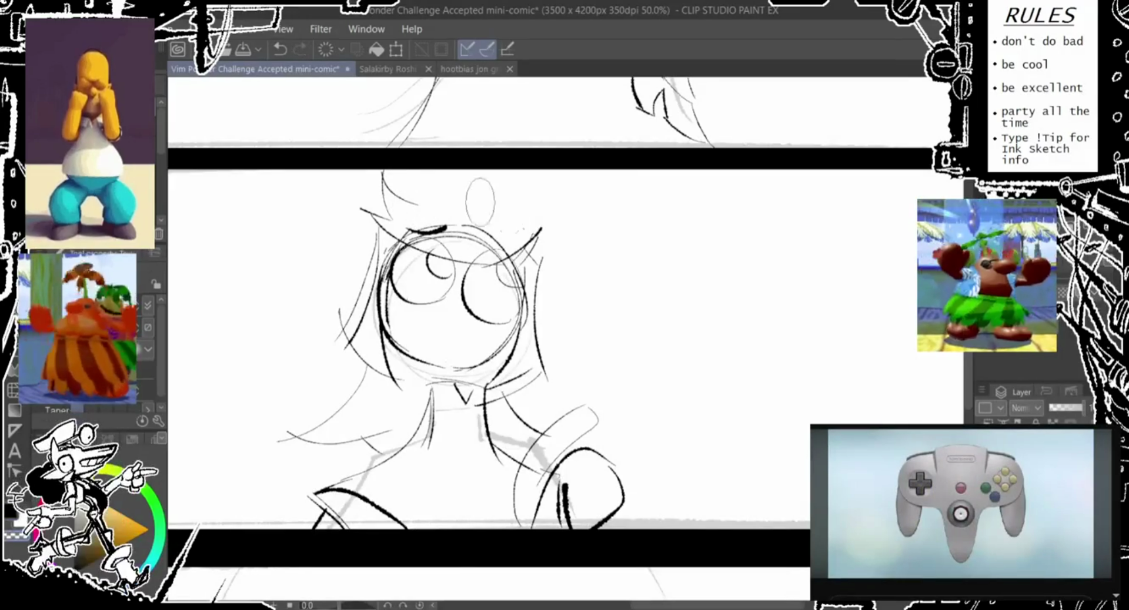
drag(411, 231, 541, 227)
drag(432, 174, 553, 221)
key(ctrl+z)
drag(506, 194, 564, 223)
key(ctrl+z)
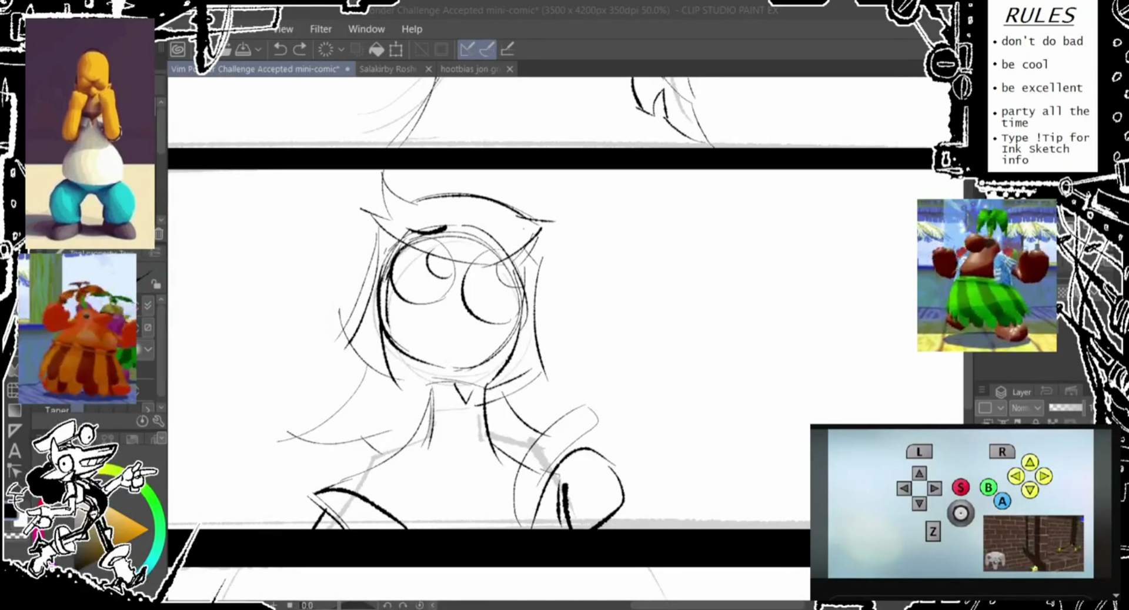
- Refine the strokes in both eyes and add a faint arc at the head's upper right
drag(432, 262, 401, 306)
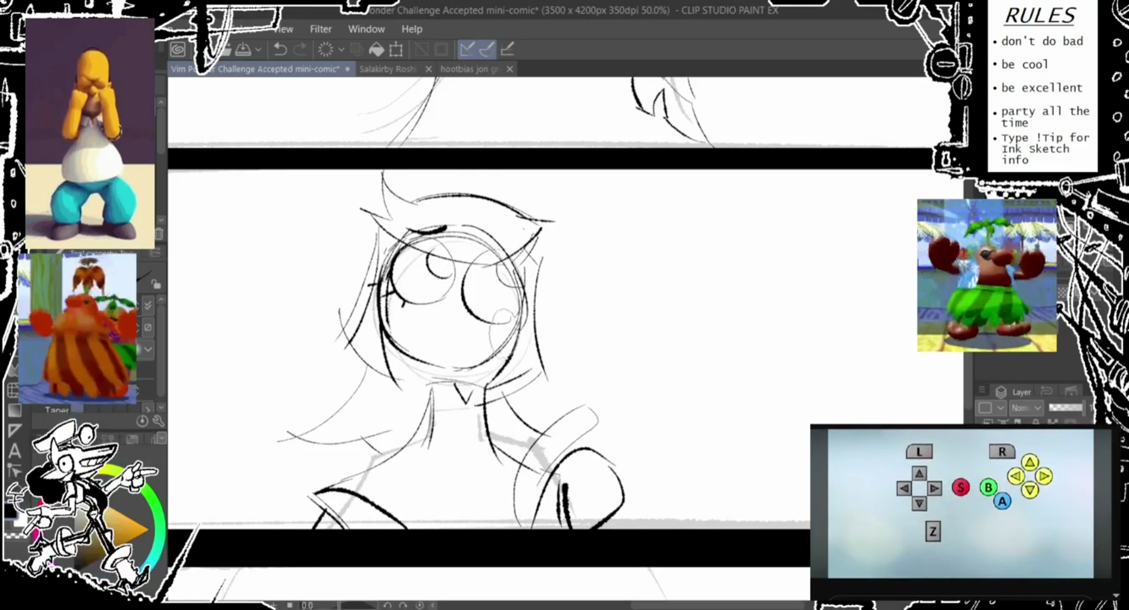
drag(512, 309, 517, 353)
mouse_move(499, 297)
mouse_down()
mouse_move(491, 350)
mouse_move(501, 330)
mouse_up()
drag(532, 226, 429, 273)
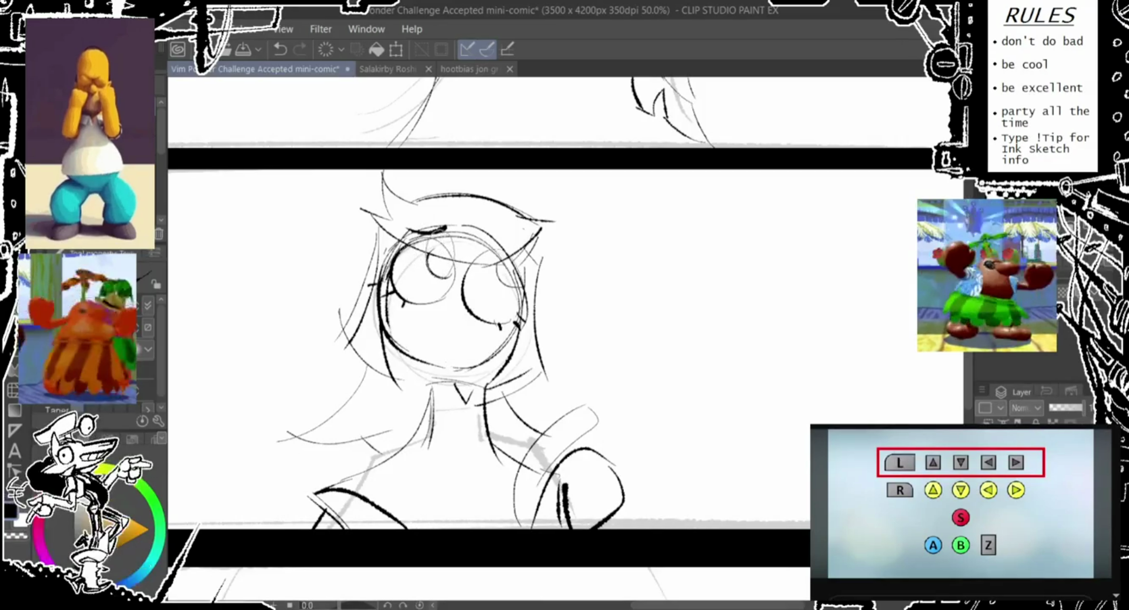
drag(432, 235, 438, 297)
- Sketch strokes curving down below the neck to form a collar
scroll(558, 341, down, 3)
mouse_move(459, 341)
mouse_down()
mouse_move(382, 265)
mouse_move(382, 329)
mouse_move(395, 317)
mouse_move(383, 298)
mouse_move(388, 382)
mouse_up()
key(ctrl+z)
key(ctrl+z)
drag(335, 276, 389, 400)
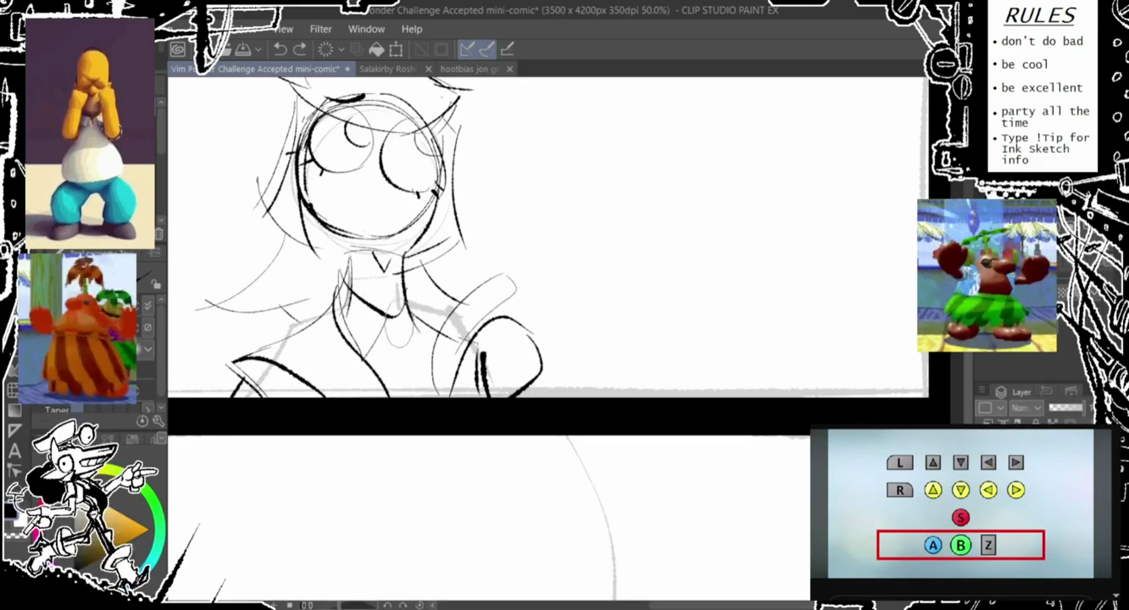
- Darken the strokes below the neck and chest, then scroll to the panel with the large circle
mouse_move(400, 329)
mouse_down()
mouse_move(381, 353)
mouse_move(391, 361)
mouse_move(385, 394)
mouse_move(423, 395)
mouse_up()
mouse_move(351, 370)
mouse_down()
mouse_move(293, 384)
mouse_move(306, 390)
mouse_up()
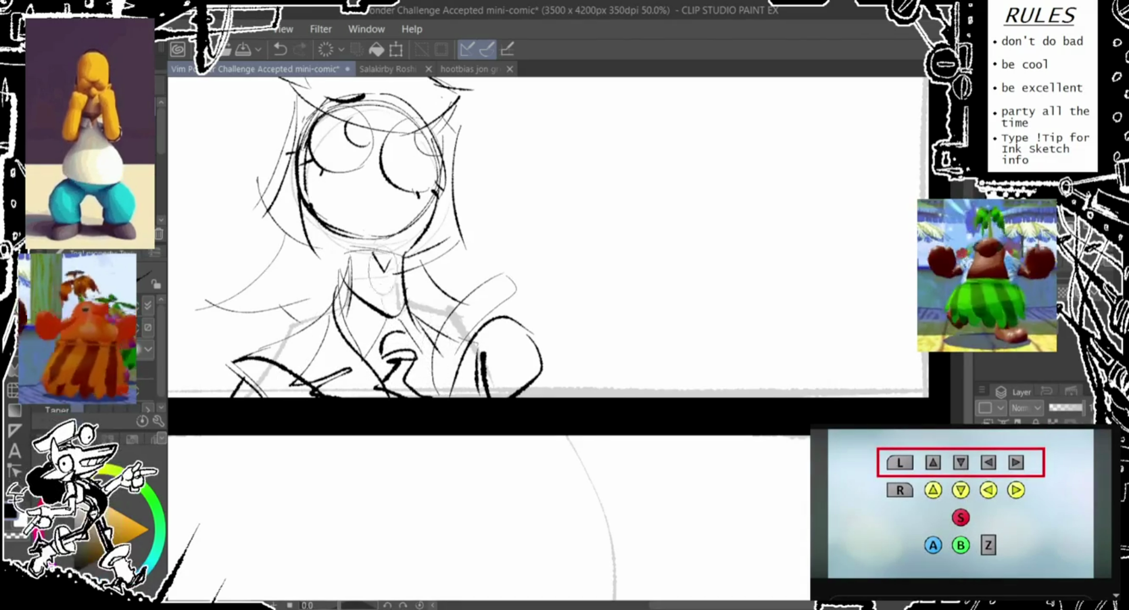
scroll(391, 343, up, 2)
scroll(400, 306, up, 1)
scroll(417, 247, up, 2)
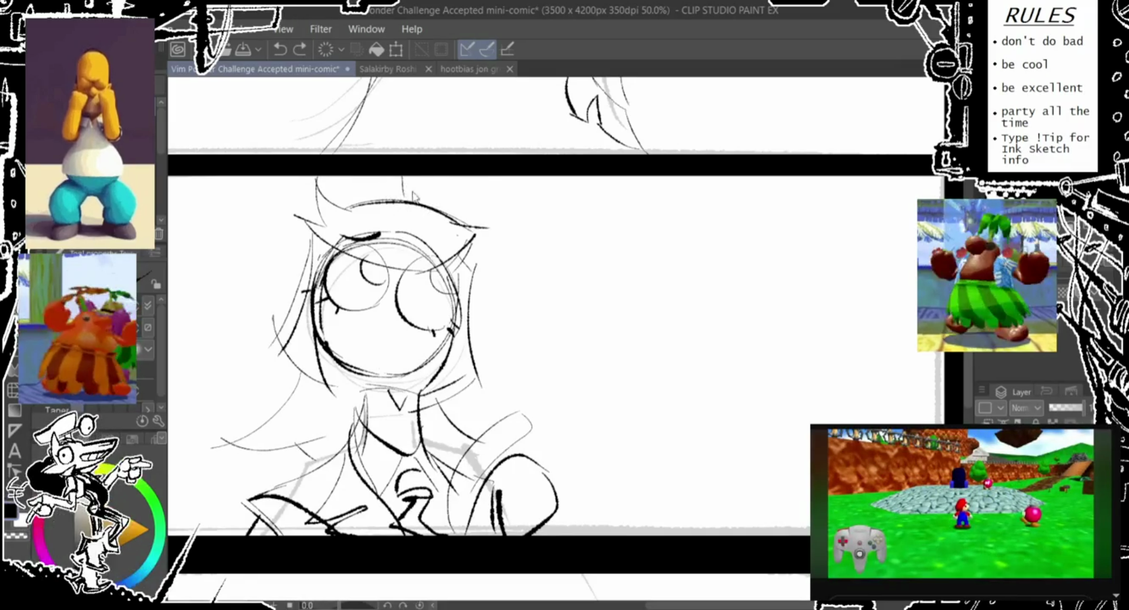
scroll(420, 178, down, 6)
scroll(373, 282, down, 7)
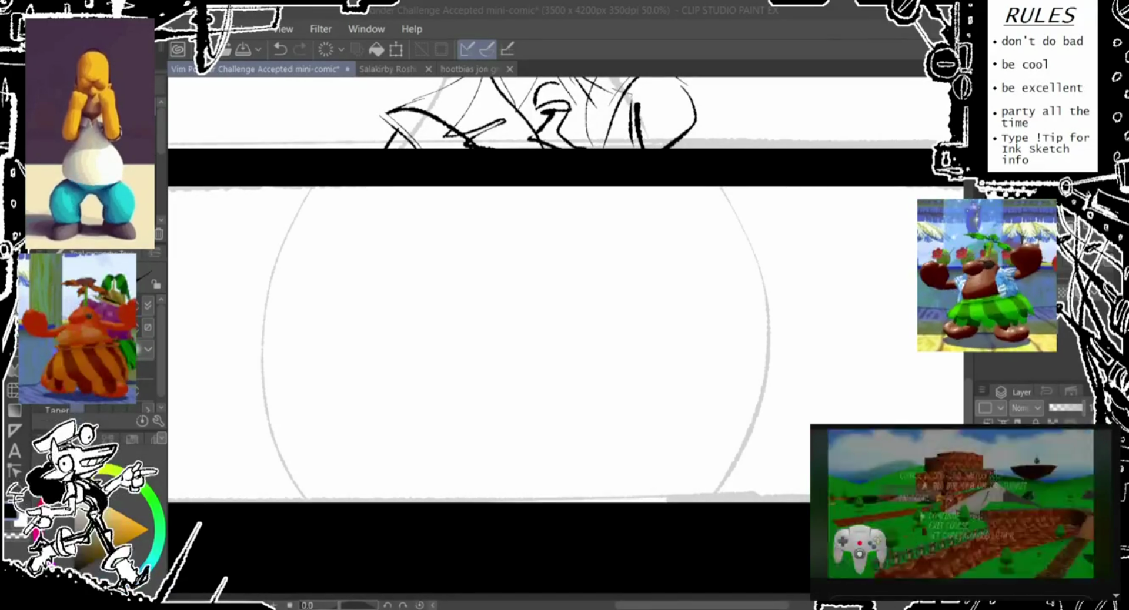
- Zoom out to 25% to fit all three panels and select the black strip below the bottom one
key(ctrl+minus)
scroll(535, 338, up, 5)
scroll(535, 338, down, 3)
scroll(520, 338, up, 1)
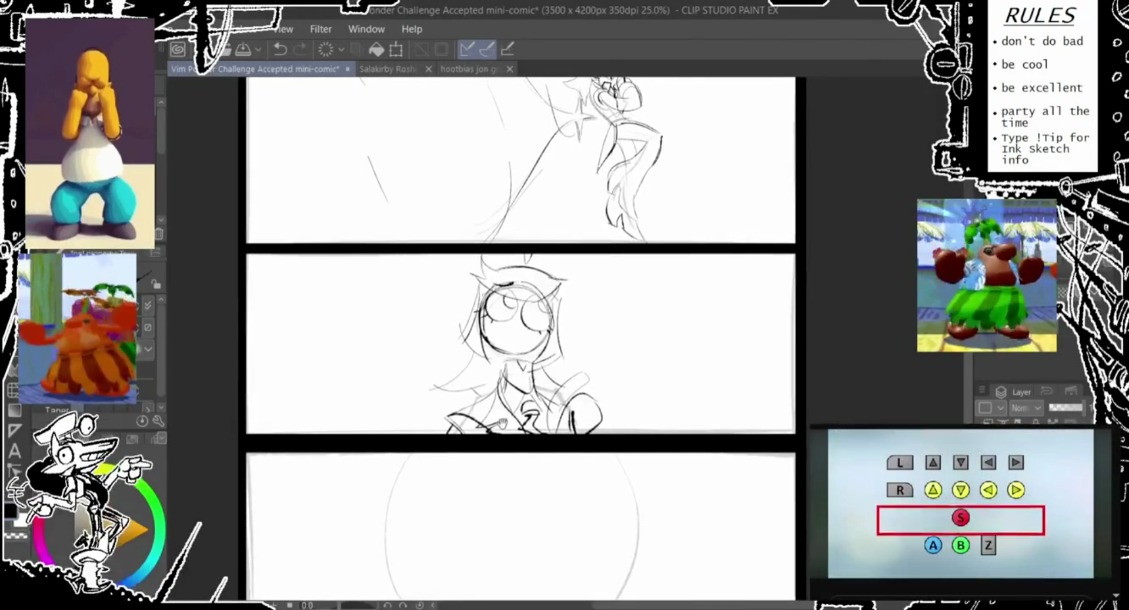
scroll(520, 338, up, 1)
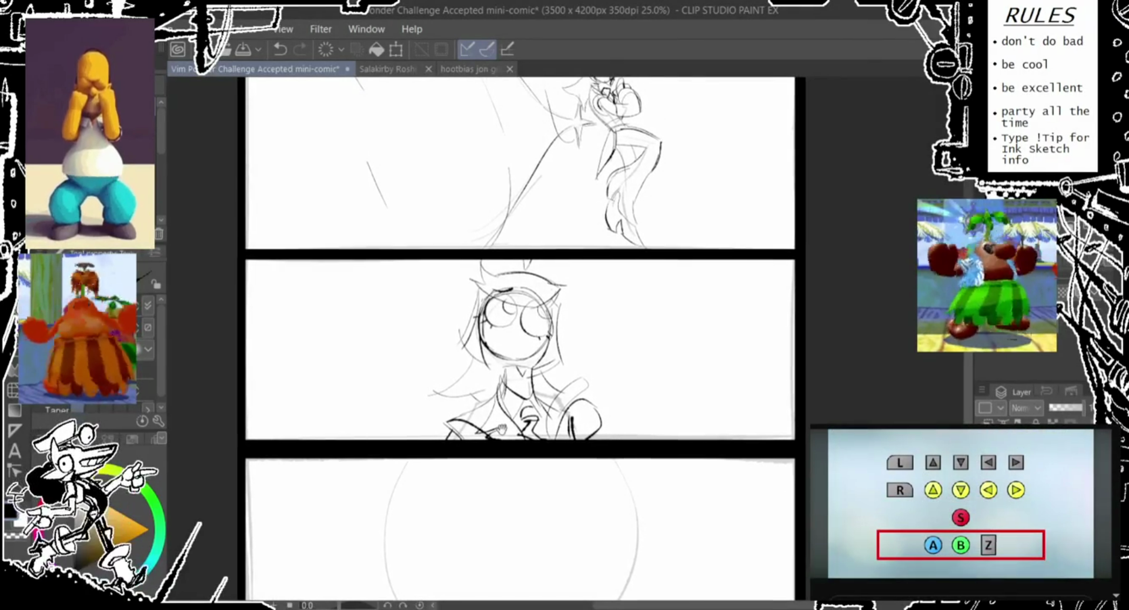
scroll(520, 338, down, 1)
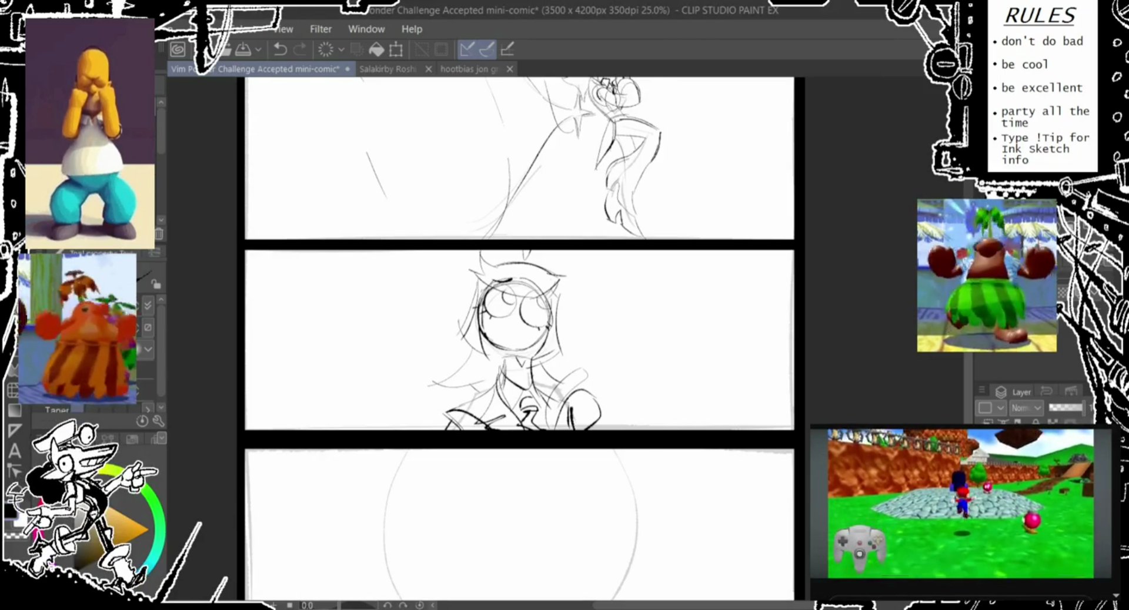
drag(432, 312, 422, 244)
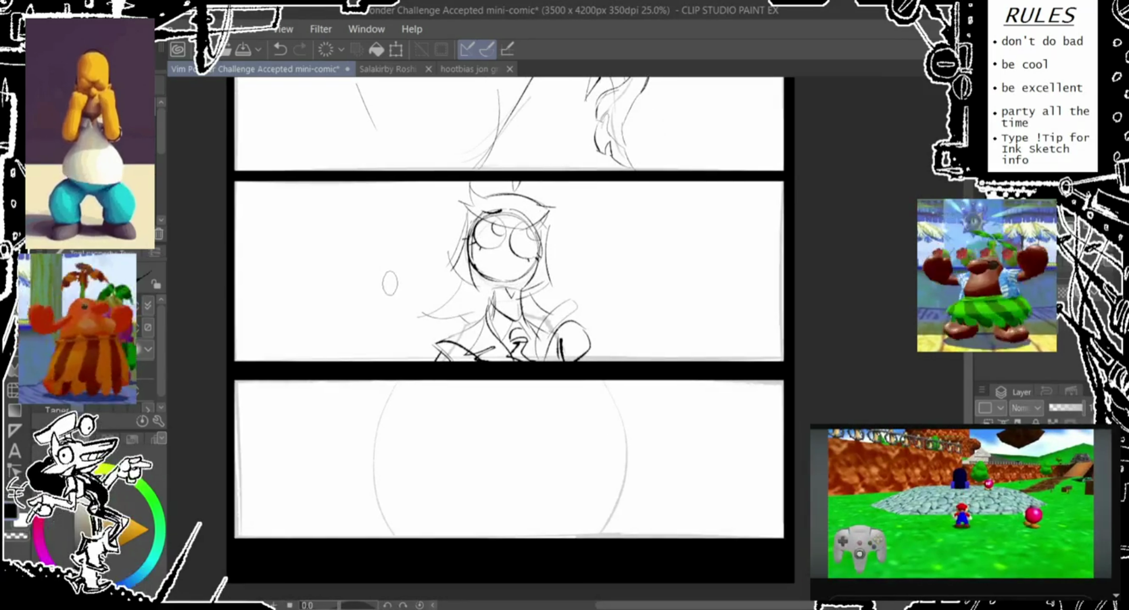
drag(390, 283, 386, 257)
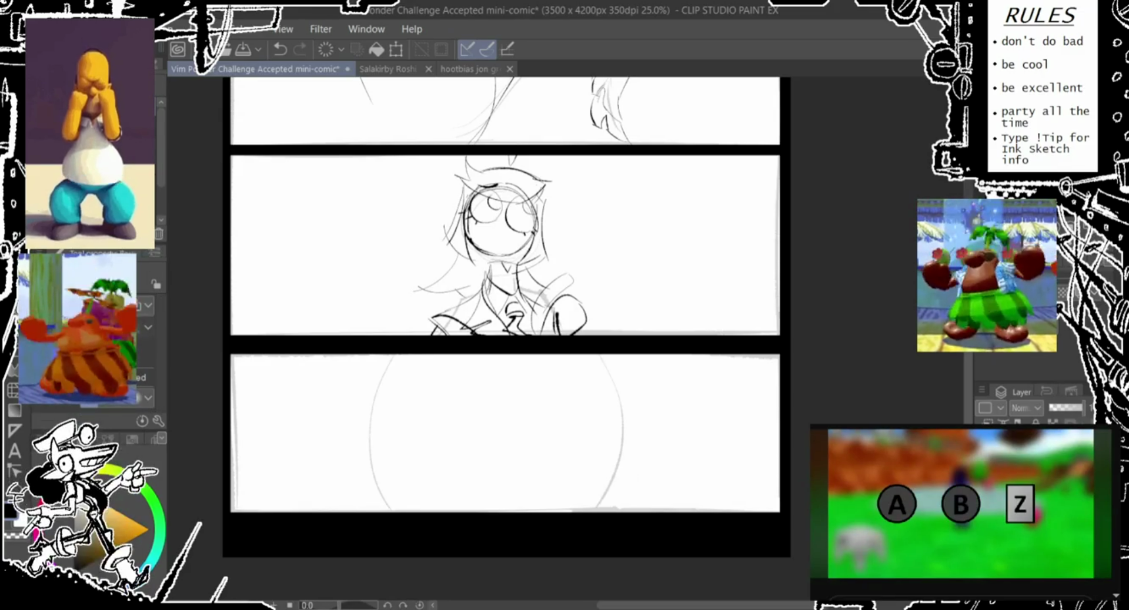
scroll(511, 522, left, 2)
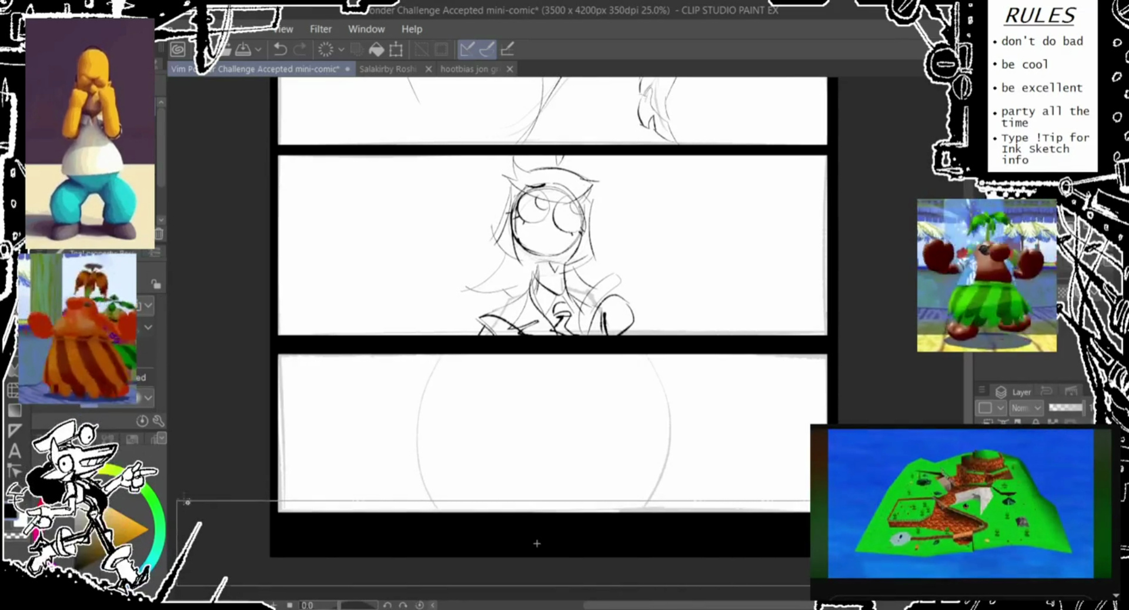
drag(181, 501, 178, 500)
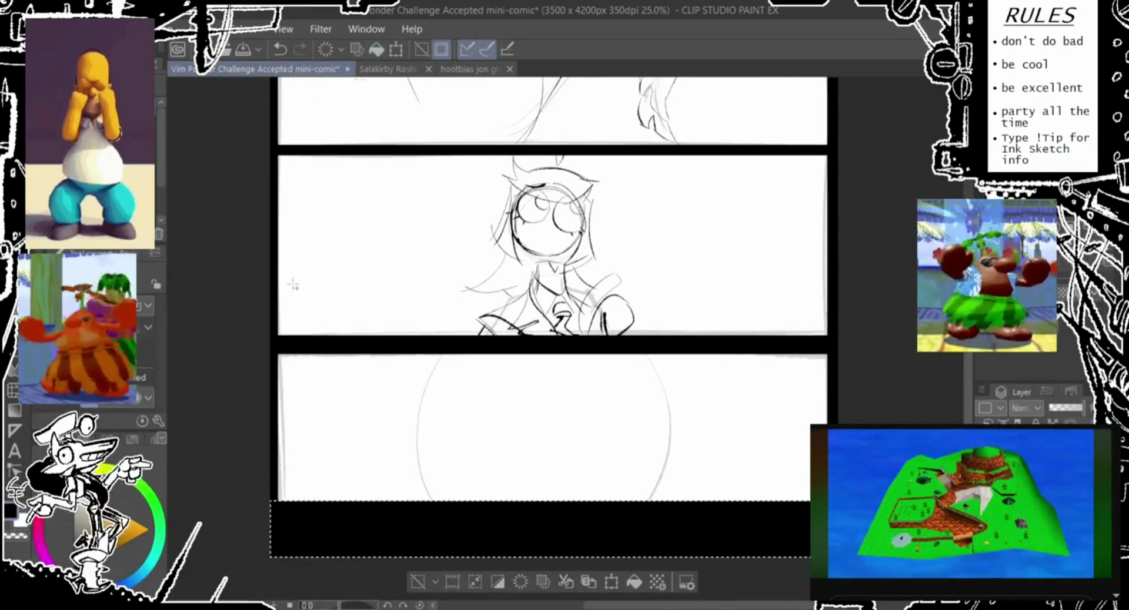
- Clear the selection and ink the left edge of the round head
key(ctrl+d)
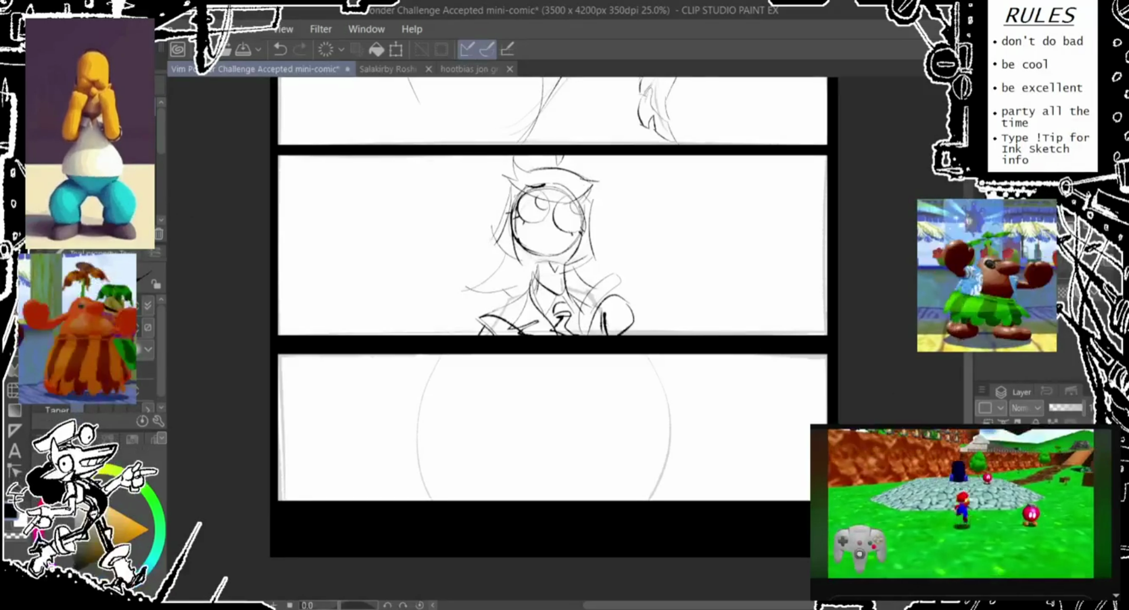
mouse_move(423, 391)
mouse_down()
mouse_move(401, 322)
mouse_move(422, 453)
mouse_up()
key(ctrl+z)
drag(412, 303, 423, 456)
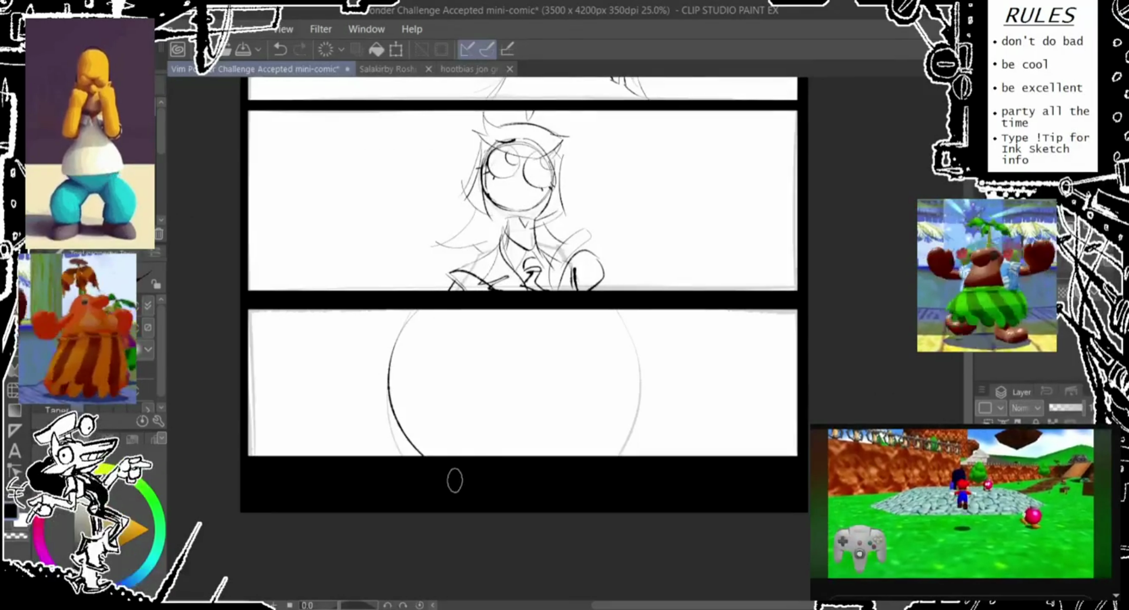
key(ctrl+z)
mouse_move(412, 301)
mouse_down()
mouse_move(423, 456)
mouse_move(440, 471)
mouse_up()
key(ctrl+z)
key(ctrl+z)
drag(416, 305, 441, 476)
- Ink the head's right edge and redraw the left edge line
key(ctrl+z)
drag(415, 301, 425, 456)
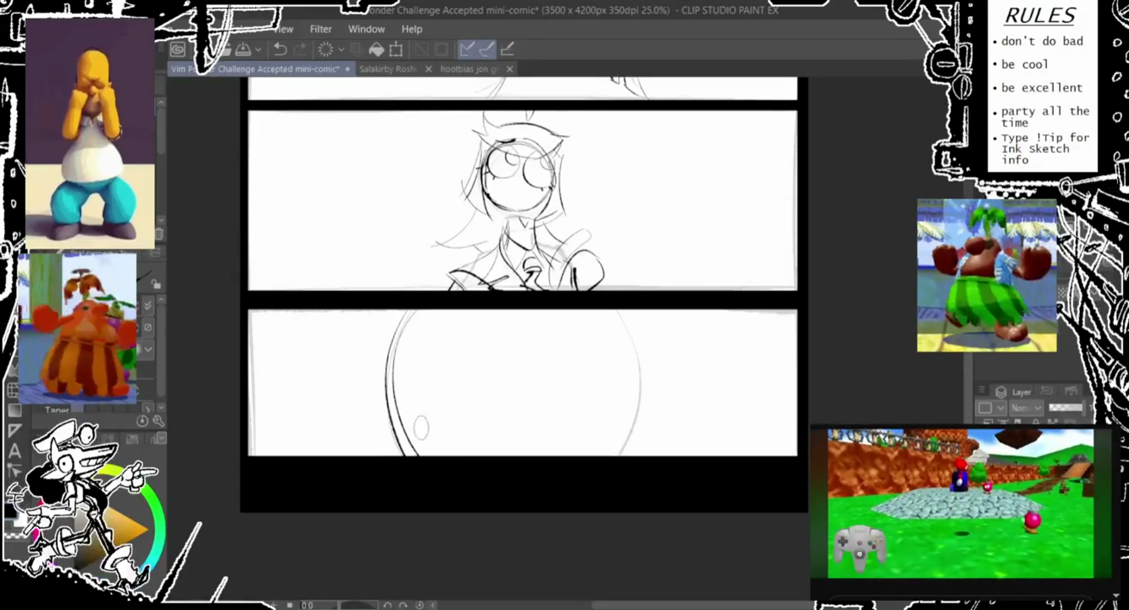
drag(611, 303, 629, 456)
key(ctrl+z)
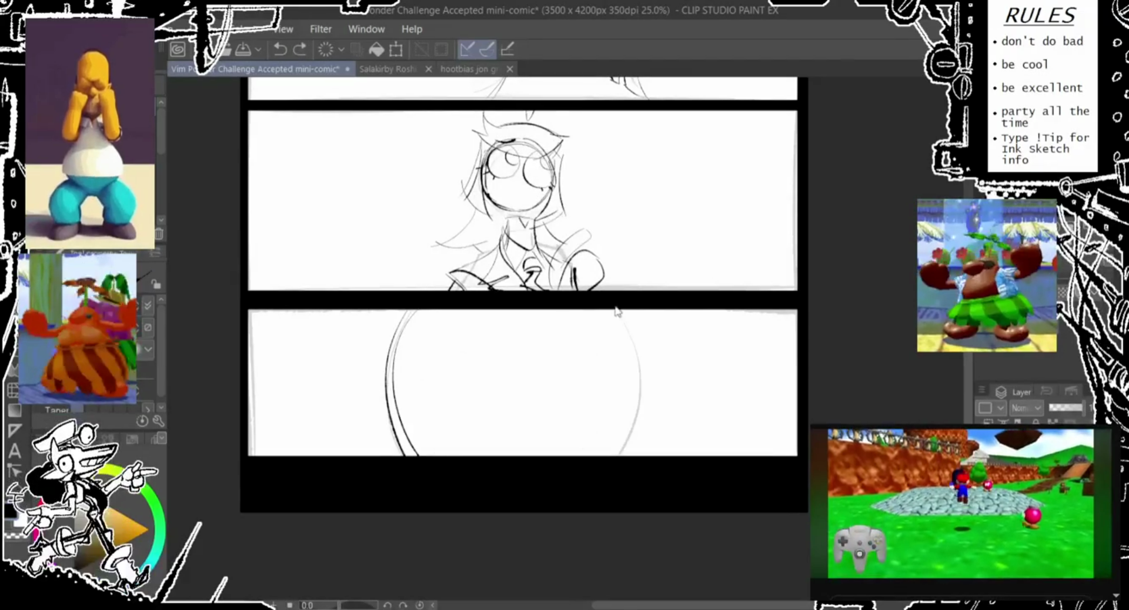
drag(646, 388, 623, 456)
key(ctrl+z)
drag(609, 309, 628, 455)
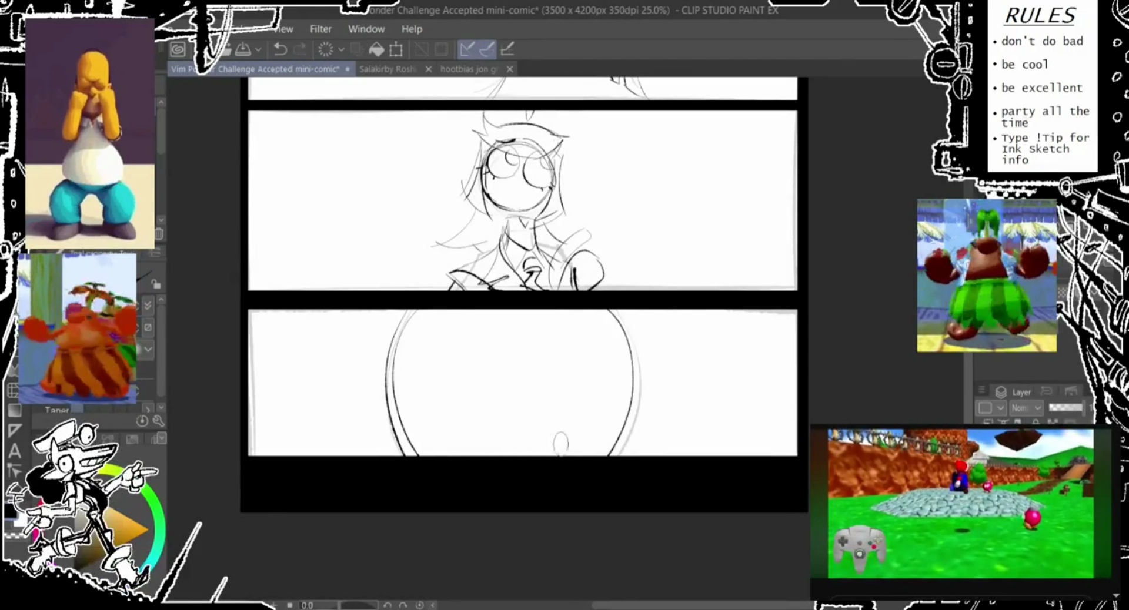
drag(610, 310, 629, 455)
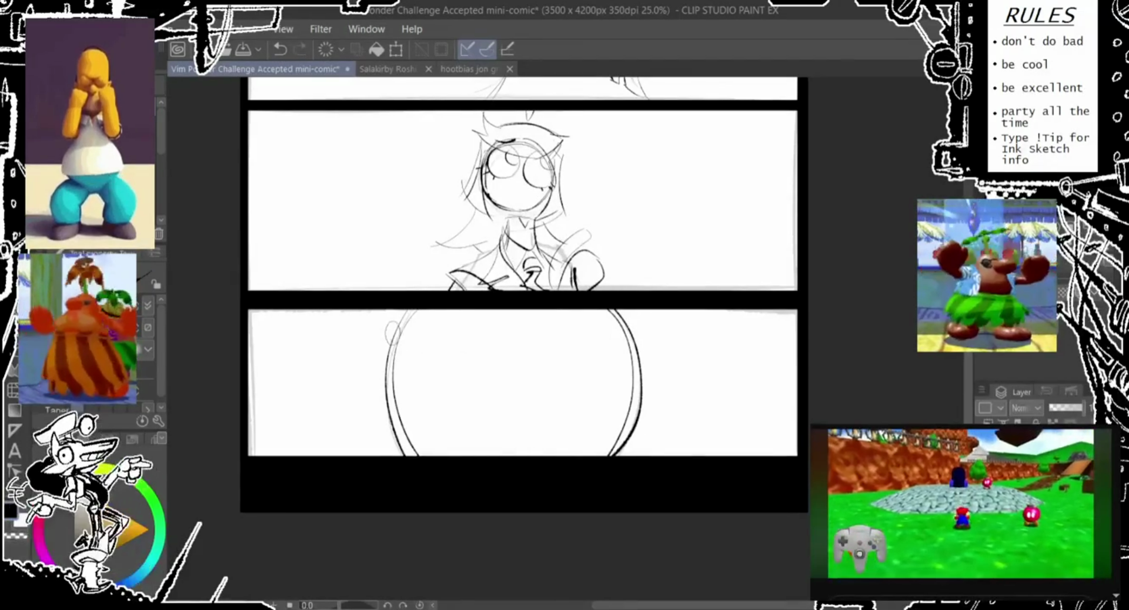
drag(431, 304, 404, 455)
key(ctrl+z)
drag(415, 309, 405, 456)
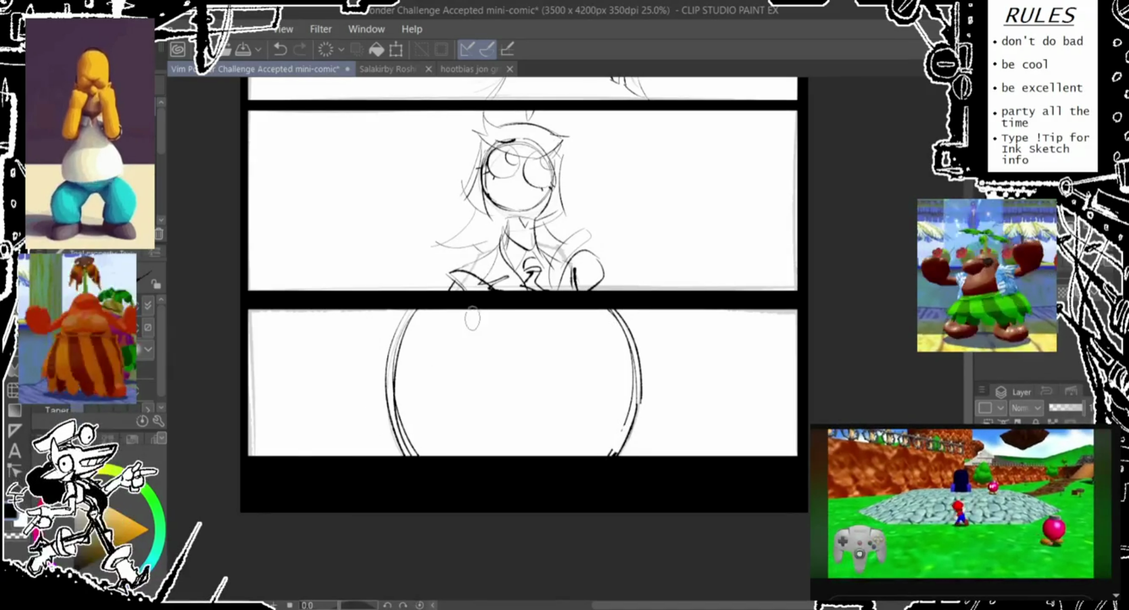
key(ctrl+z)
- Draw two thick angled brow strokes over the robot's face
drag(474, 312, 501, 356)
drag(586, 314, 546, 363)
key(ctrl+z)
drag(585, 314, 546, 364)
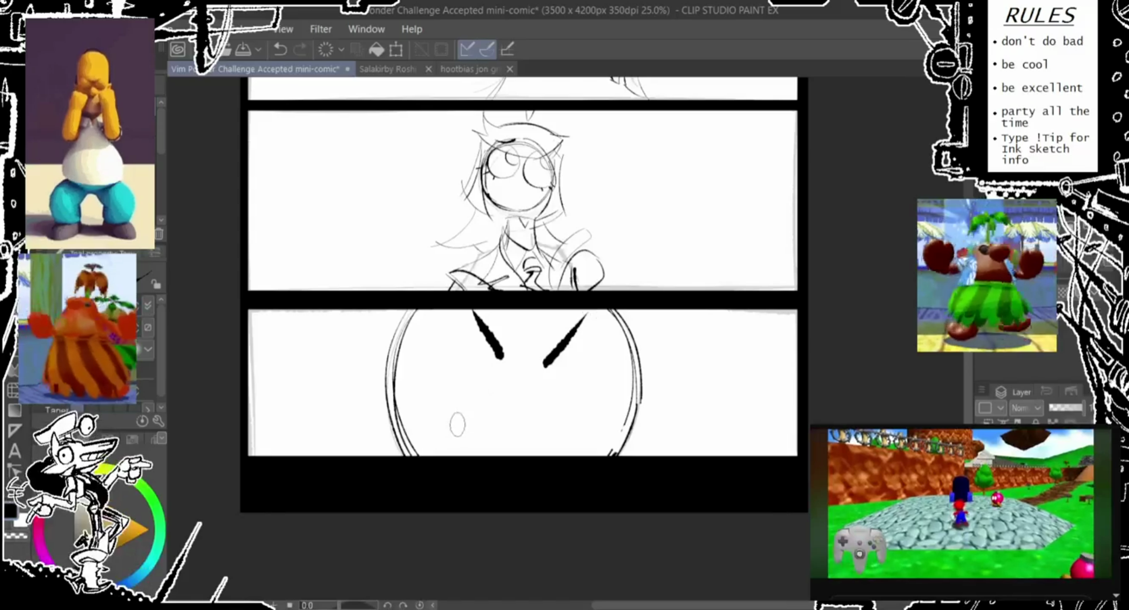
- Sketch a large eye arc, a small oval, a bulb nose and lines below the right eye
drag(436, 325, 454, 438)
drag(474, 414, 485, 440)
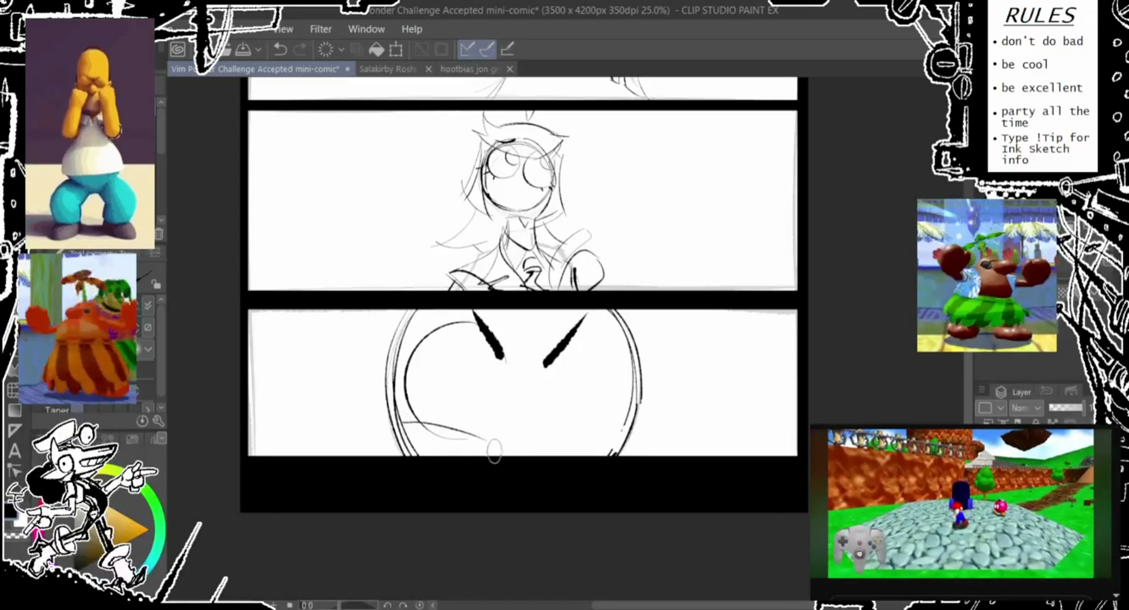
drag(500, 359, 515, 415)
drag(500, 428, 499, 429)
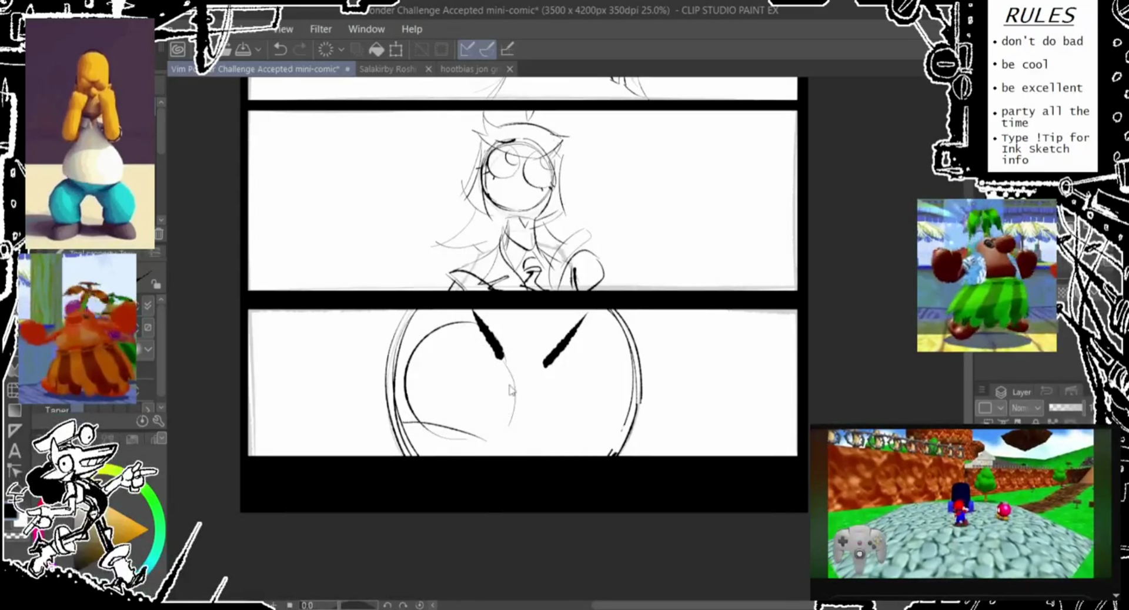
key(ctrl+z)
drag(497, 355, 507, 436)
drag(529, 388, 541, 442)
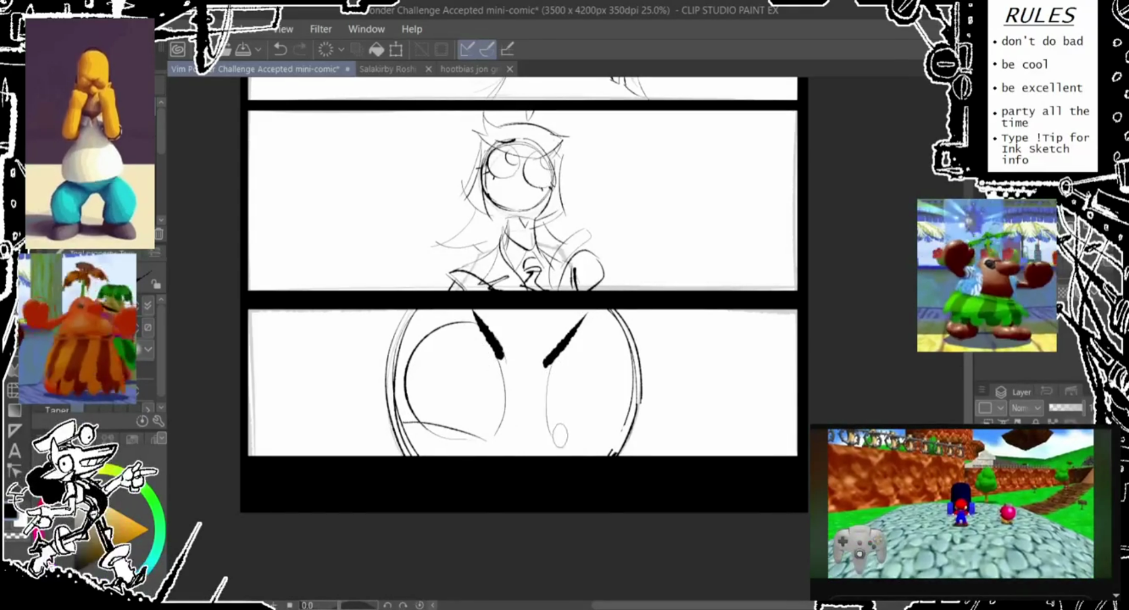
drag(550, 360, 543, 429)
drag(547, 391, 546, 412)
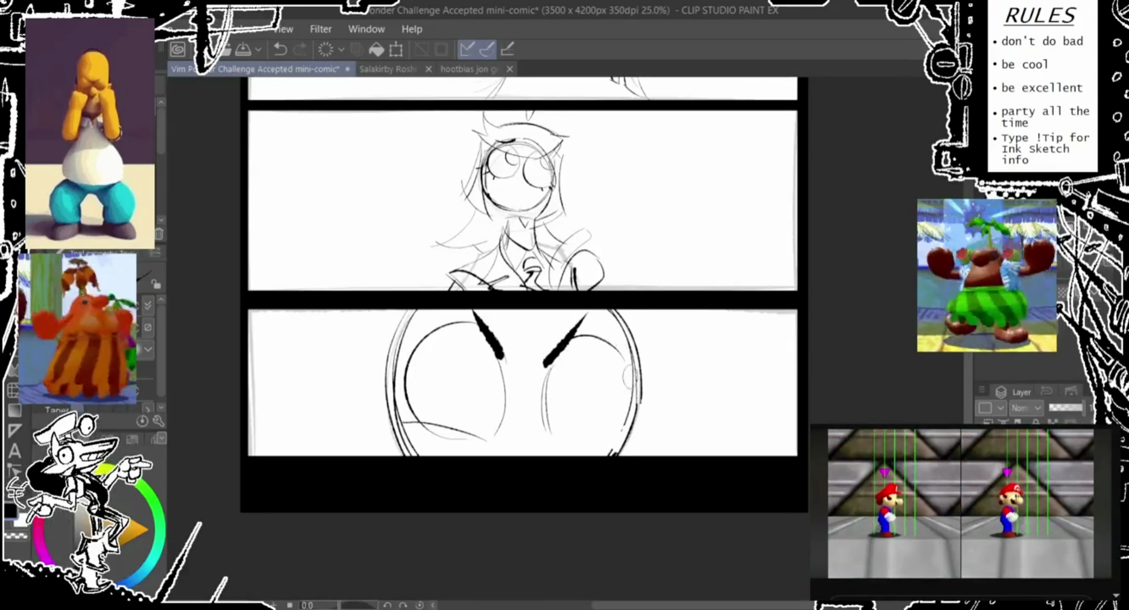
- Try a long curve across the face, then sketch a line down its left side
drag(638, 322, 426, 334)
key(ctrl+z)
drag(635, 305, 479, 376)
key(ctrl+z)
mouse_move(638, 303)
mouse_down()
mouse_move(432, 320)
mouse_move(616, 302)
mouse_move(654, 455)
mouse_up()
key(ctrl+z)
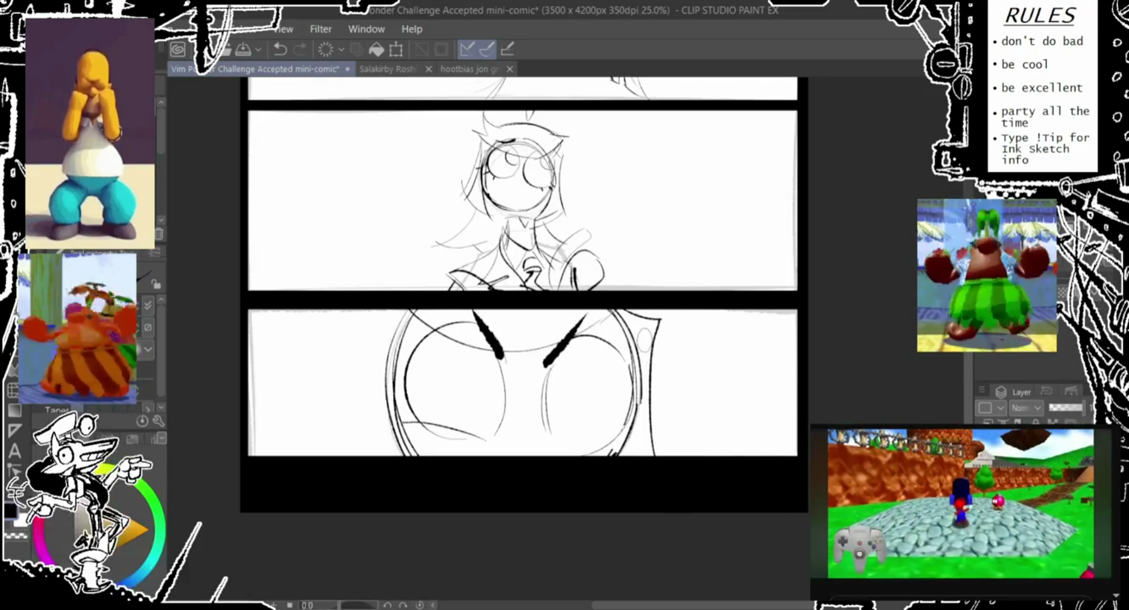
key(ctrl+z)
drag(388, 324, 362, 456)
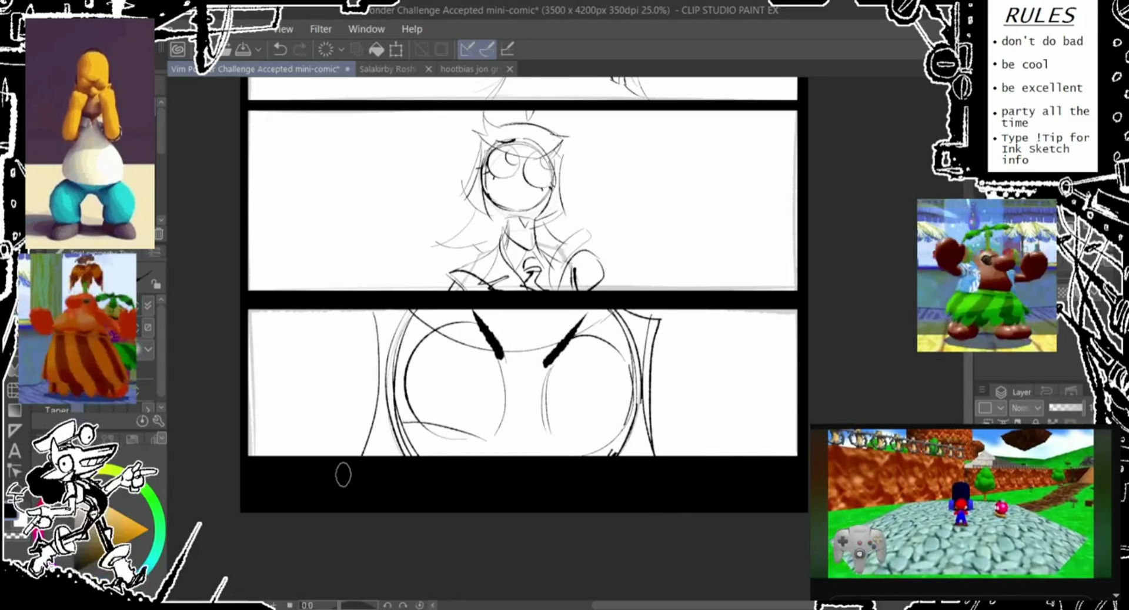
- Sketch and rework pupils in both eyes, undoing the unwanted attempts
drag(470, 399, 488, 409)
key(ctrl+z)
drag(479, 367, 488, 412)
drag(550, 355, 553, 386)
key(ctrl+z)
key(ctrl+z)
drag(475, 367, 480, 411)
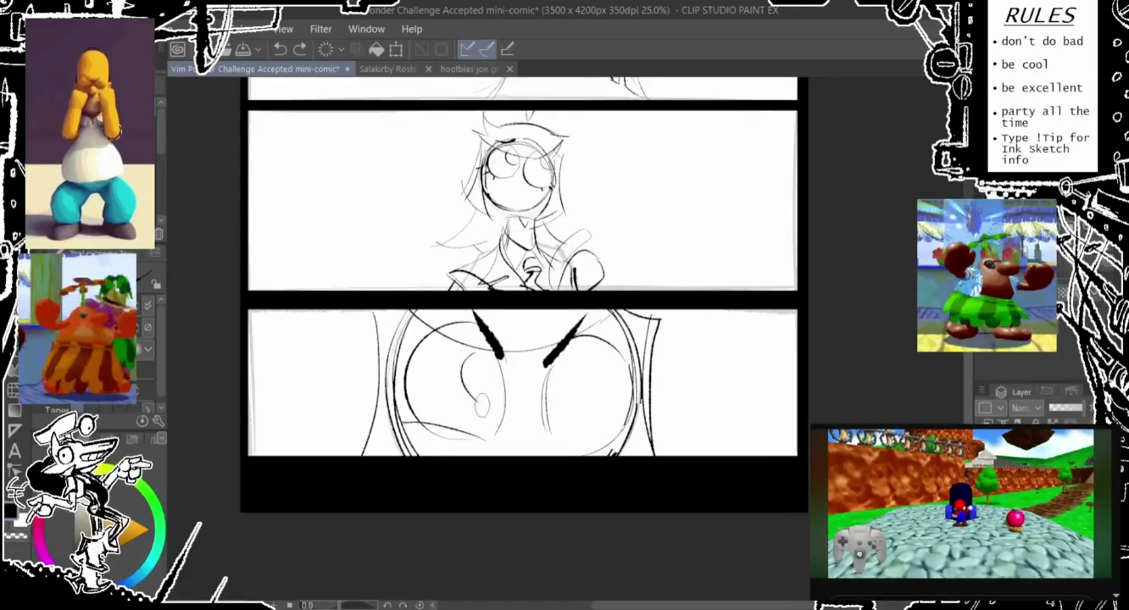
key(ctrl+z)
key(ctrl+z)
key(ctrl+z)
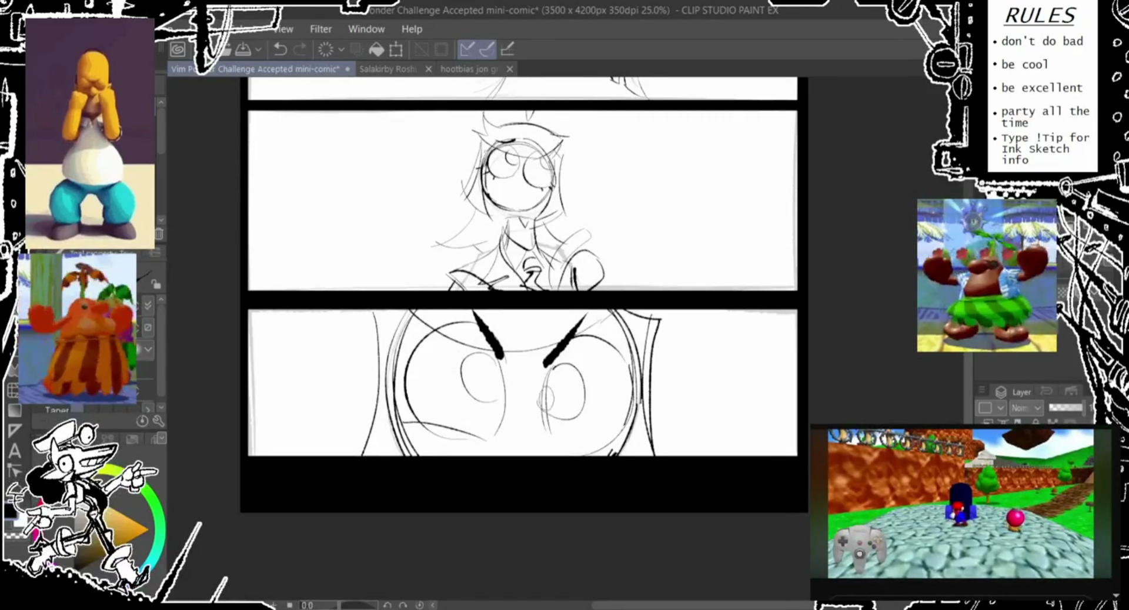
key(ctrl+z)
key(ctrl+z)
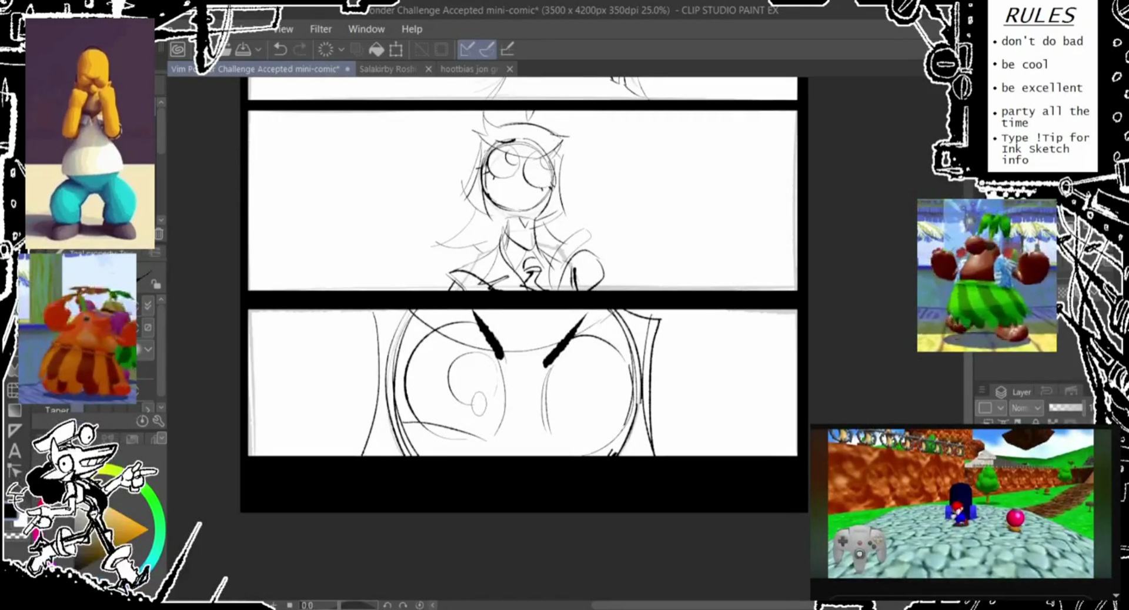
key(ctrl+z)
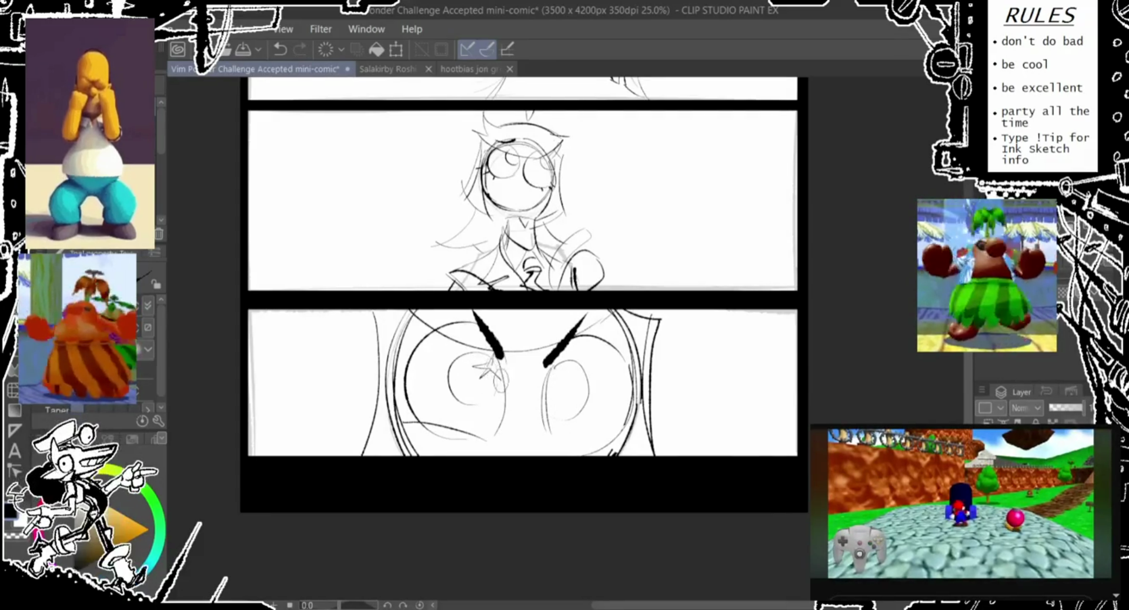
- Redraw the robot's pupils and stars in both eyes, undoing failed attempts
drag(575, 355, 588, 385)
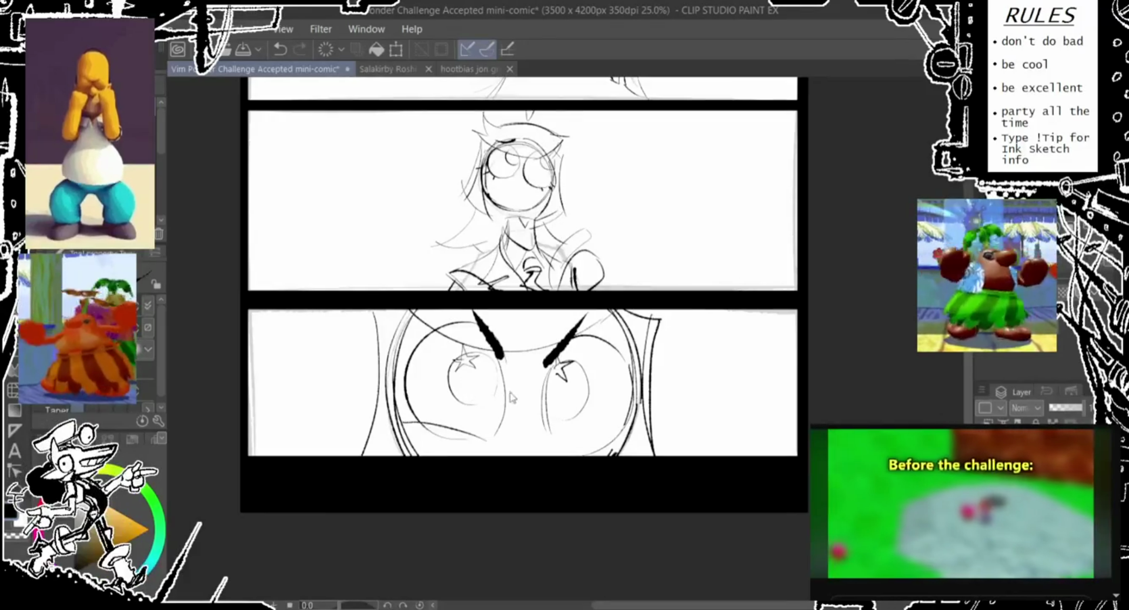
mouse_move(477, 350)
mouse_down()
mouse_move(471, 388)
mouse_move(500, 366)
mouse_move(455, 372)
mouse_move(482, 376)
mouse_move(462, 391)
mouse_move(485, 362)
mouse_move(471, 382)
mouse_up()
key(ctrl+z)
key(ctrl+z)
key(ctrl+z)
mouse_move(538, 353)
mouse_down()
mouse_move(544, 381)
mouse_move(573, 377)
mouse_move(549, 385)
mouse_move(575, 372)
mouse_move(538, 400)
mouse_move(538, 388)
mouse_up()
key(ctrl+z)
drag(388, 385, 394, 411)
key(ctrl+z)
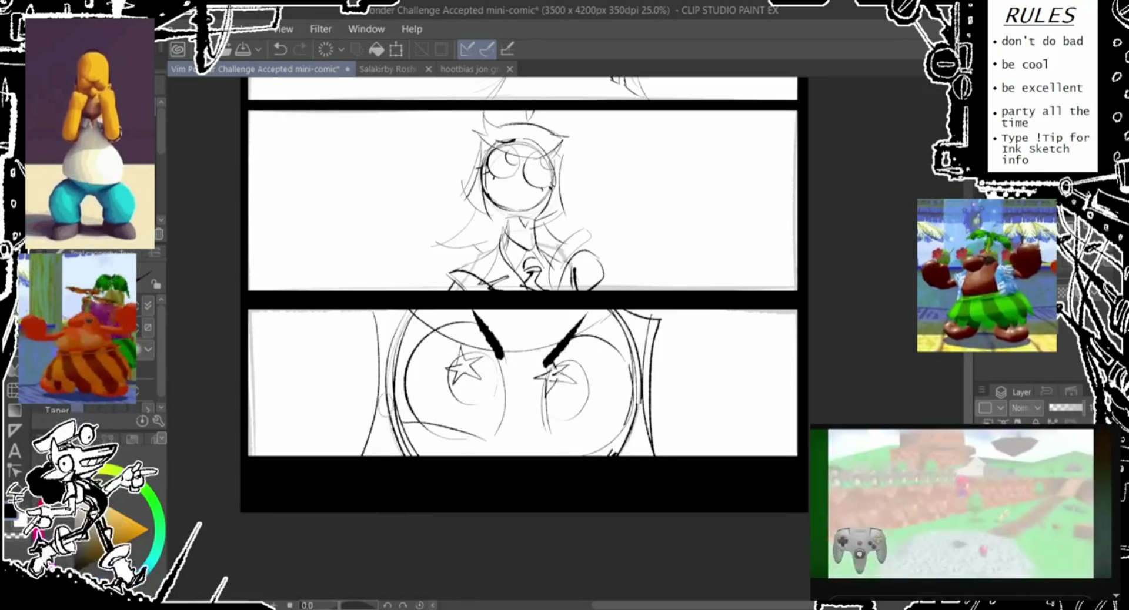
- Ink the lower-right face outline and add a short stroke in the lower panel
drag(612, 453, 632, 436)
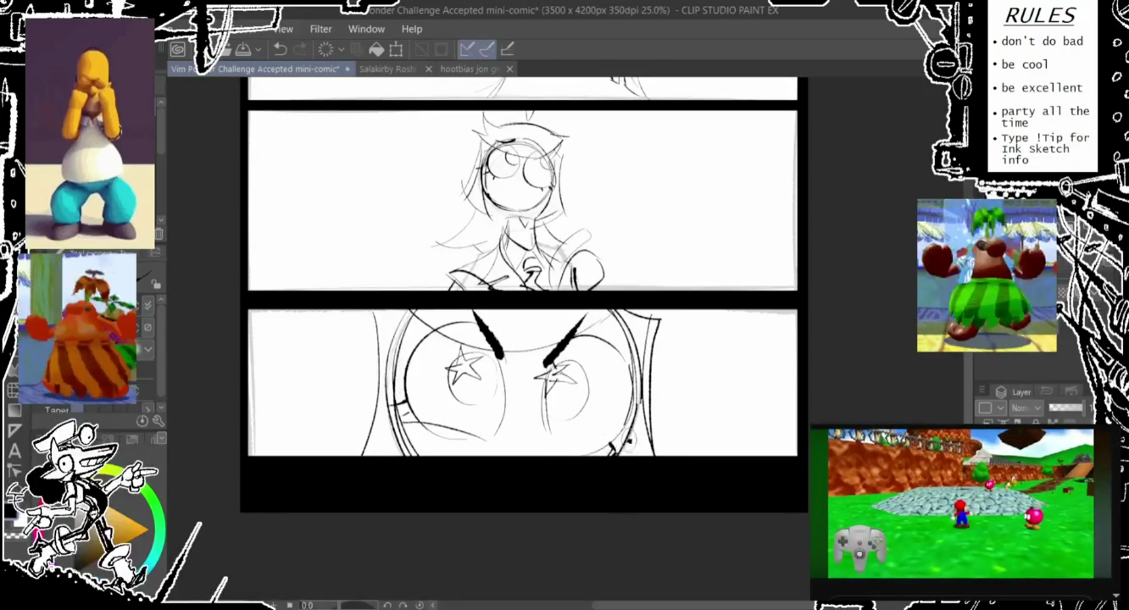
drag(561, 448, 615, 454)
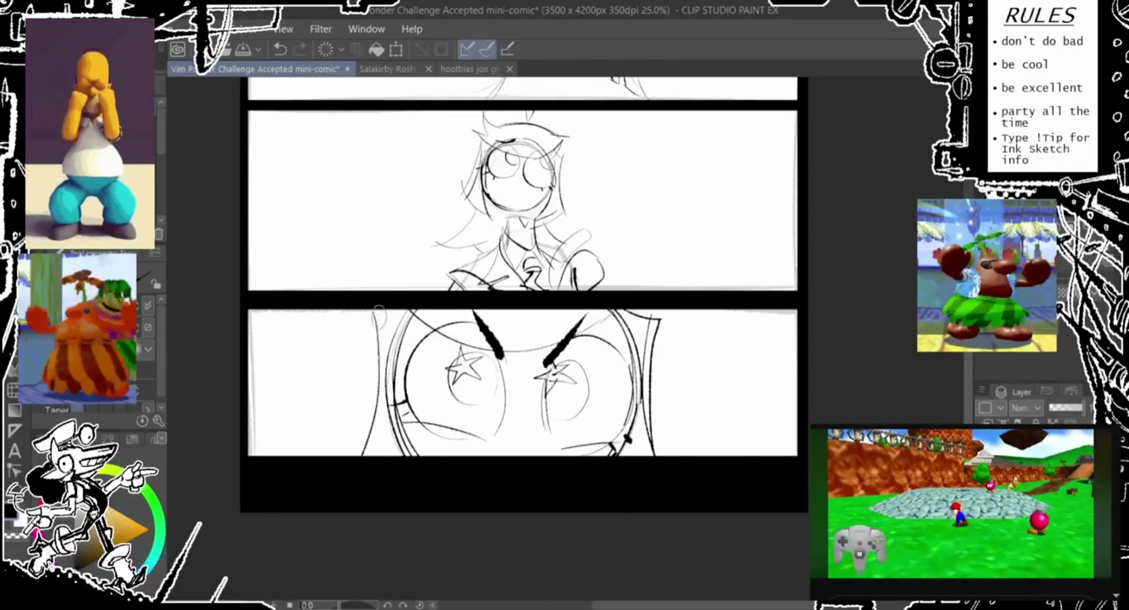
key(ctrl+z)
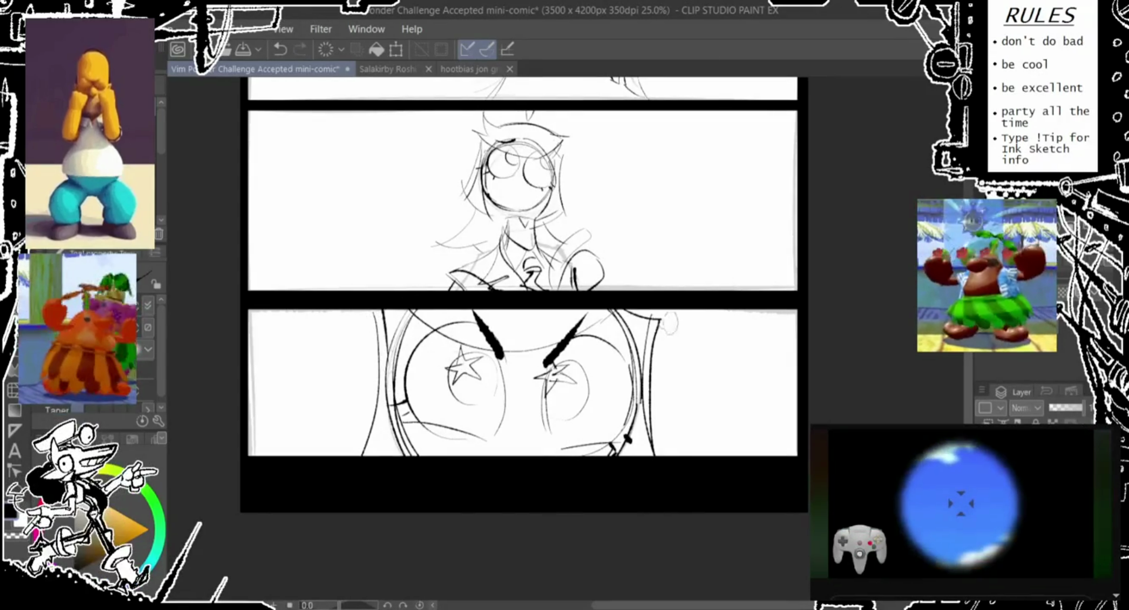
drag(355, 437, 369, 415)
scroll(383, 385, up, 5)
- Draw horizontal, vertical and L-shaped box lines on the top panel's left side
mouse_move(222, 200)
mouse_down()
mouse_move(334, 205)
mouse_move(331, 307)
mouse_up()
drag(410, 340, 446, 304)
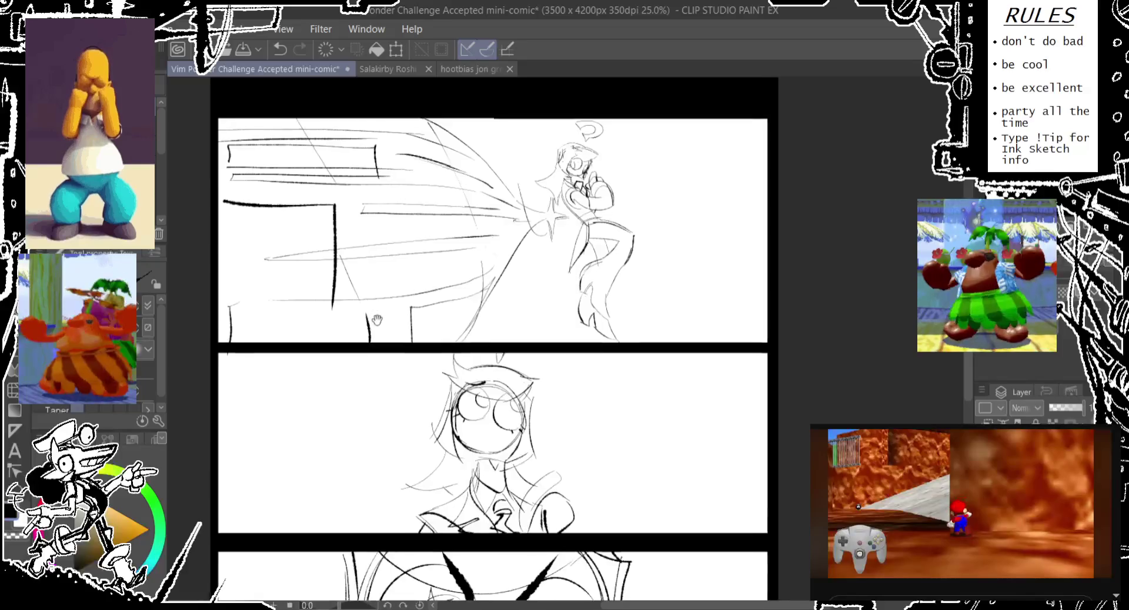
scroll(377, 321, down, 5)
scroll(441, 329, up, 2)
scroll(441, 329, up, 6)
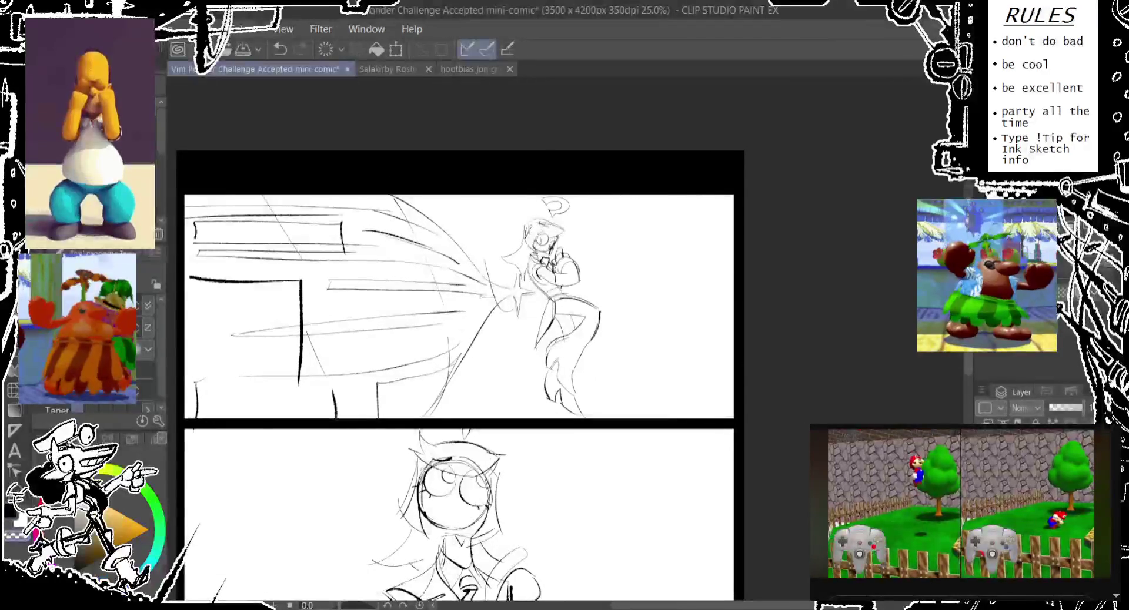
key(Delete)
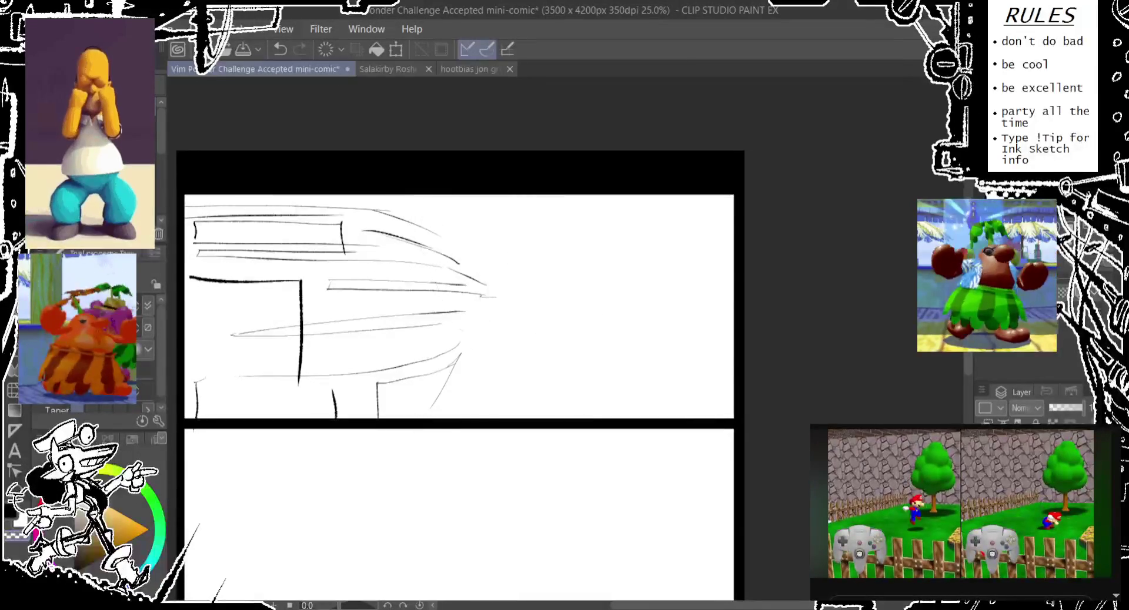
key(ctrl+z)
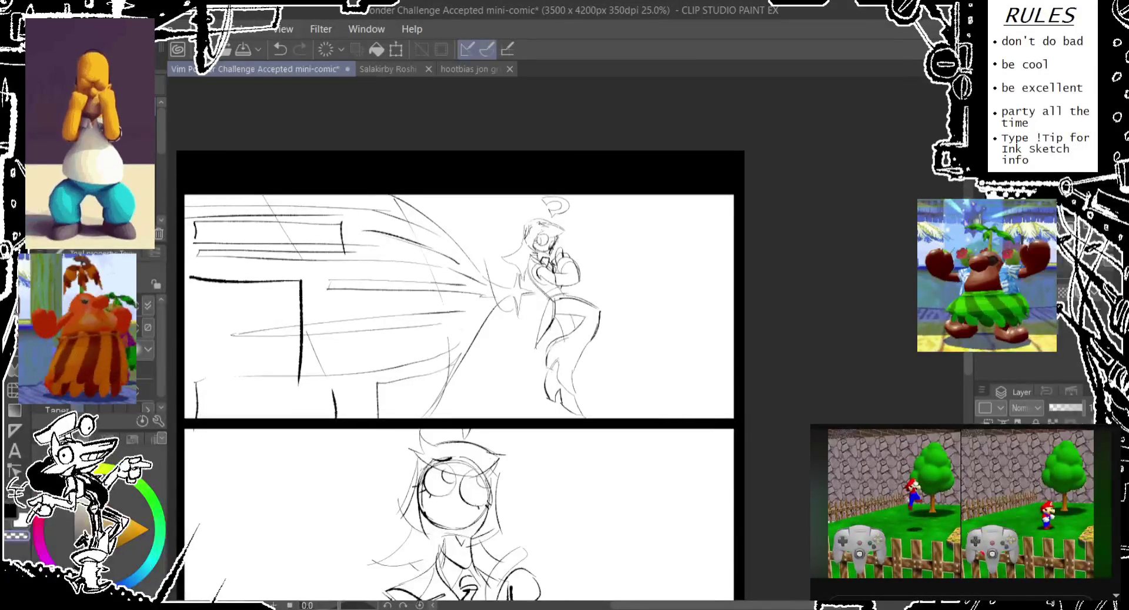
key(ctrl+y)
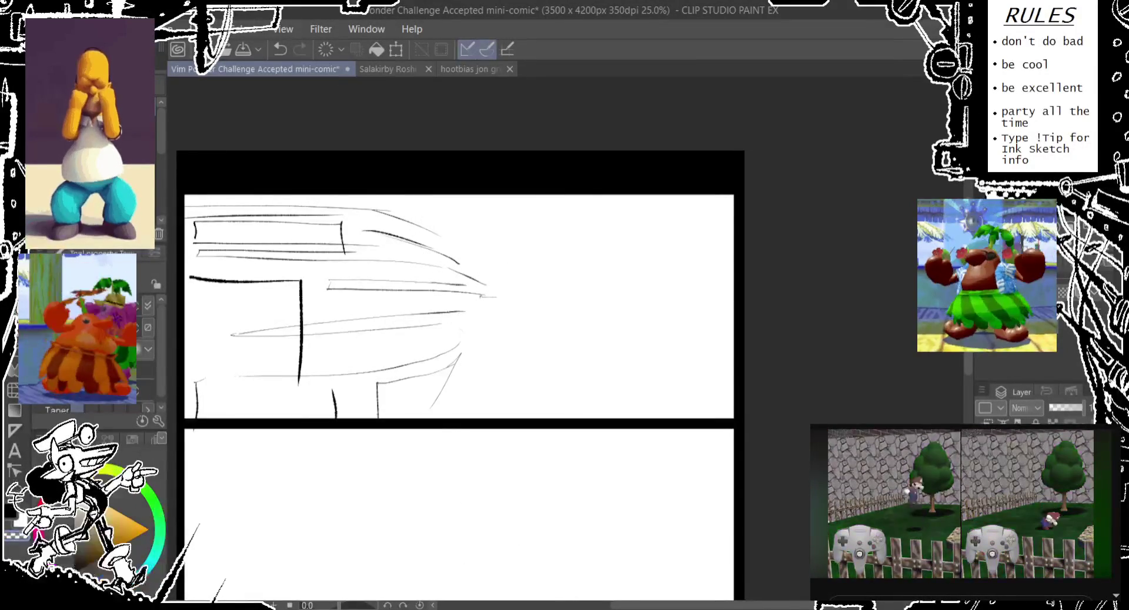
key(ctrl+z)
key(ctrl+y)
key(ctrl+z)
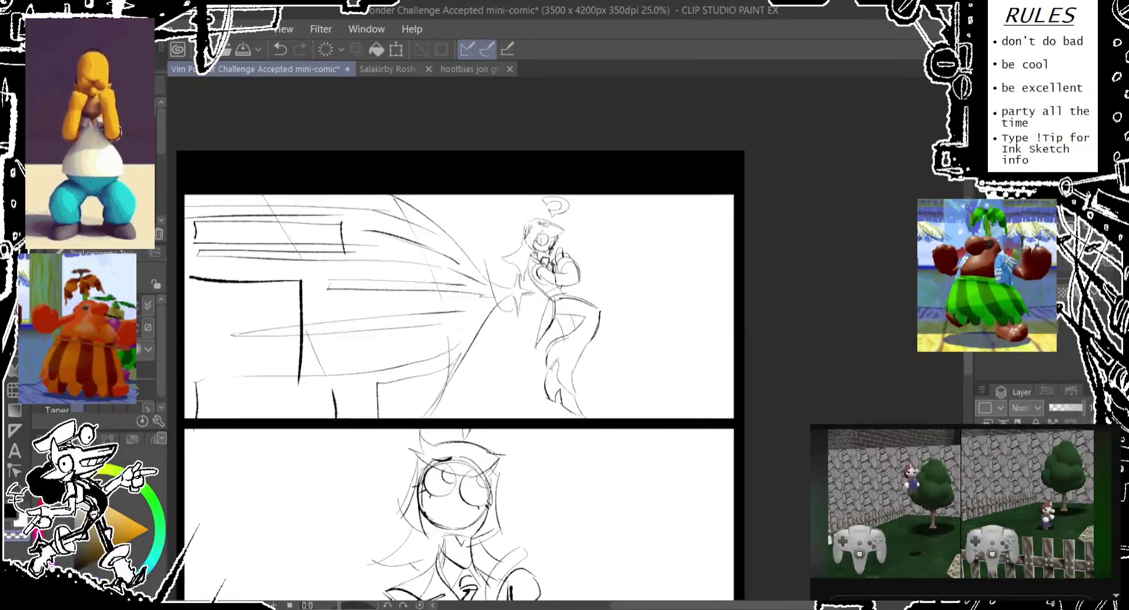
key(ctrl+z)
key(ctrl+z)
key(ctrl+z)
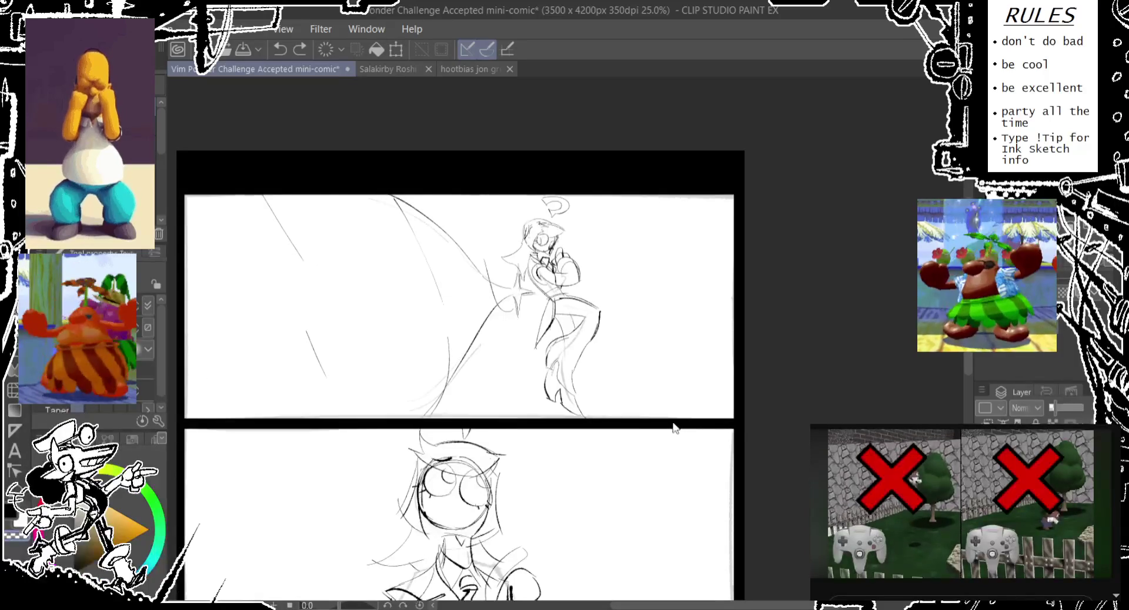
key(ctrl+y)
key(ctrl+y)
key(ctrl+y)
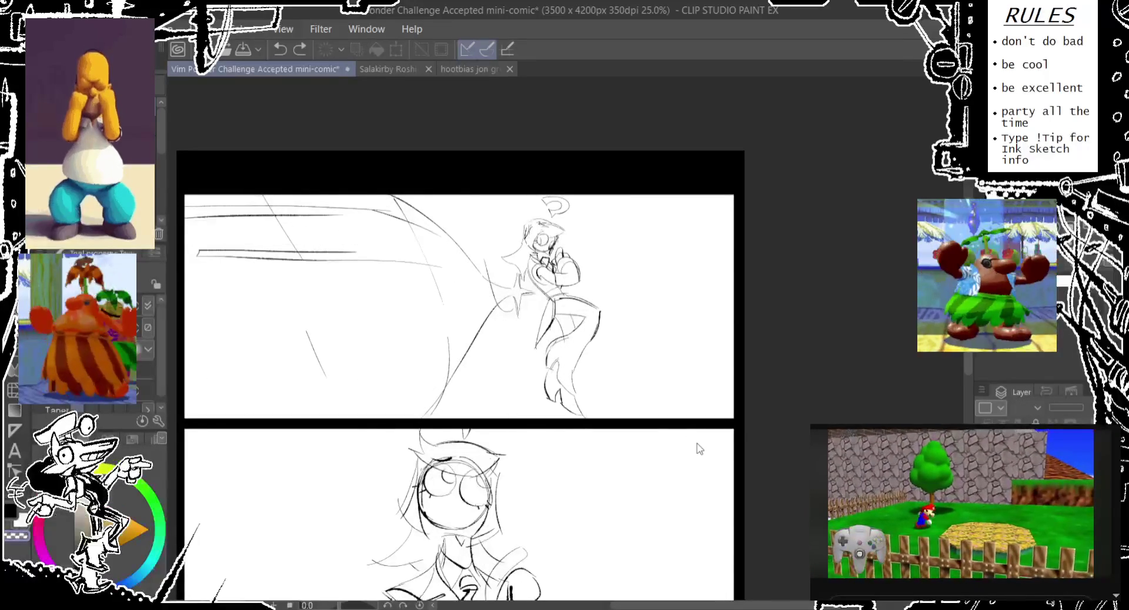
key(ctrl+z)
key(ctrl+z)
key(ctrl+z)
key(ctrl+z)
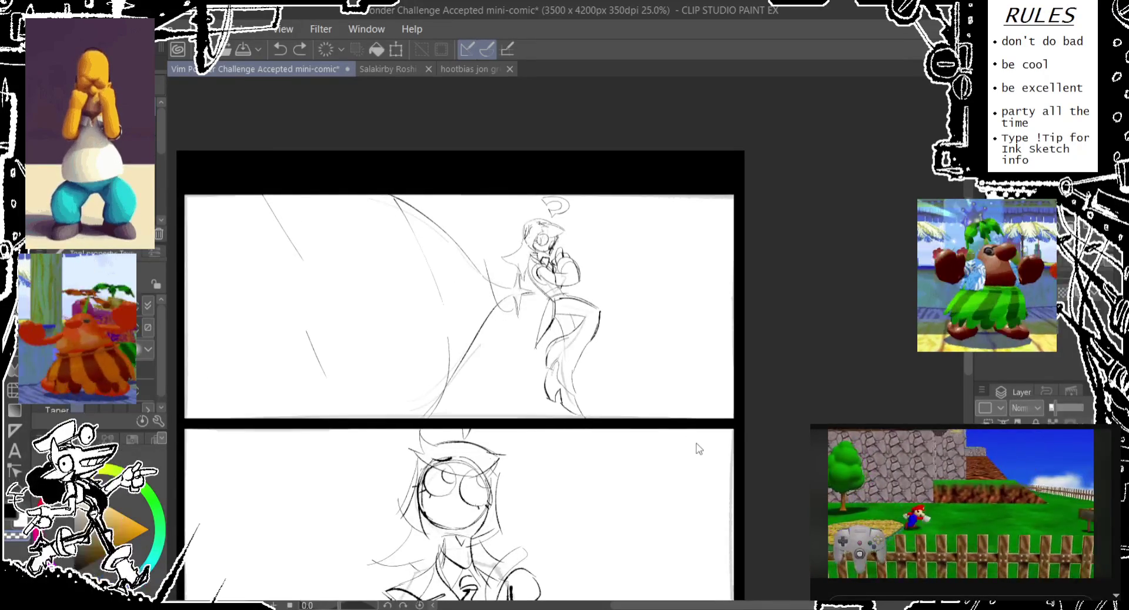
key(ctrl+z)
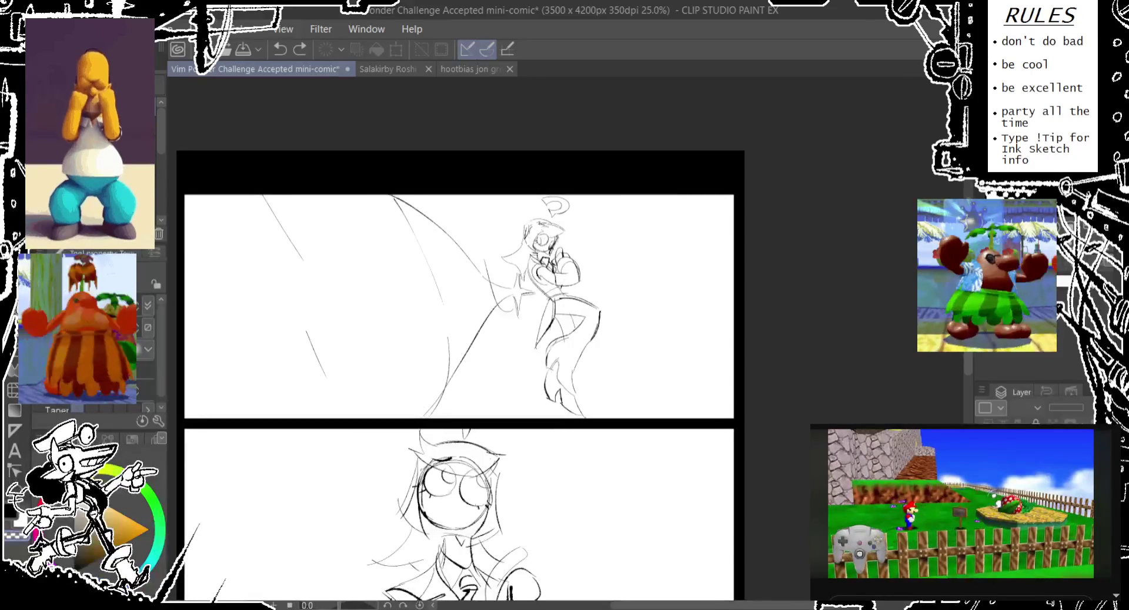
key(ctrl+y)
key(ctrl+y)
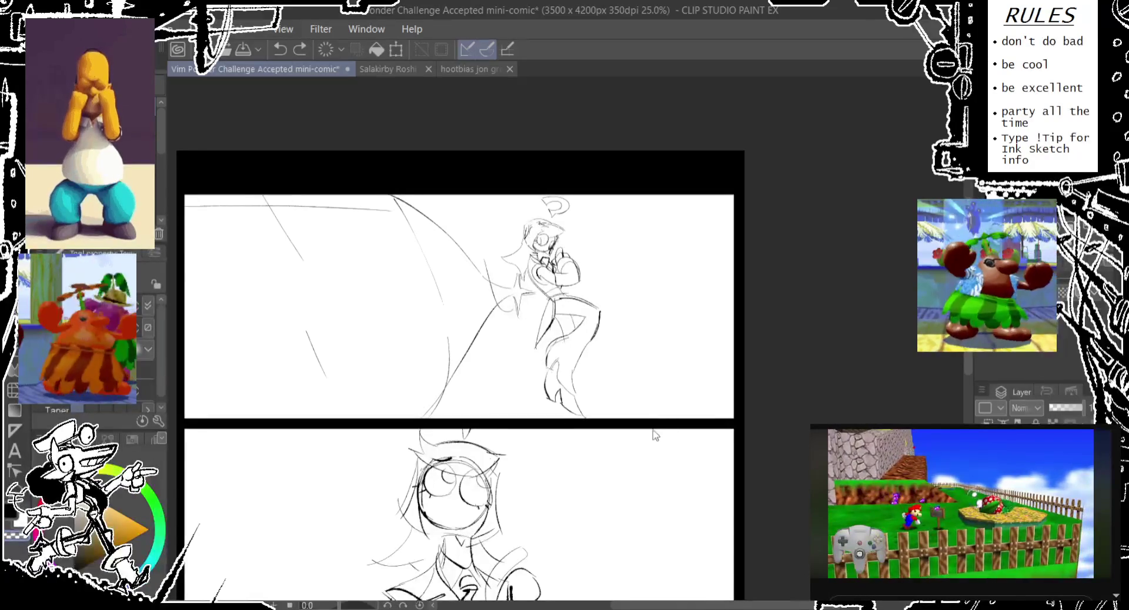
key(ctrl+y)
key(ctrl+y)
key(ctrl+y)
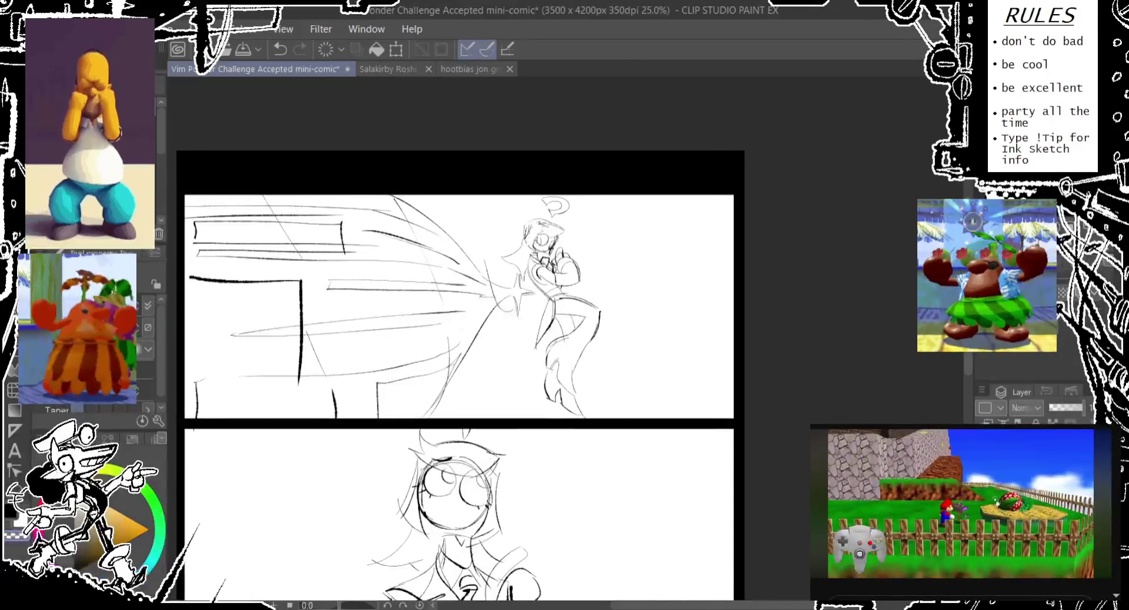
key(ctrl+z)
key(ctrl+z)
key(ctrl+z)
key(ctrl+y)
key(ctrl+y)
key(ctrl+y)
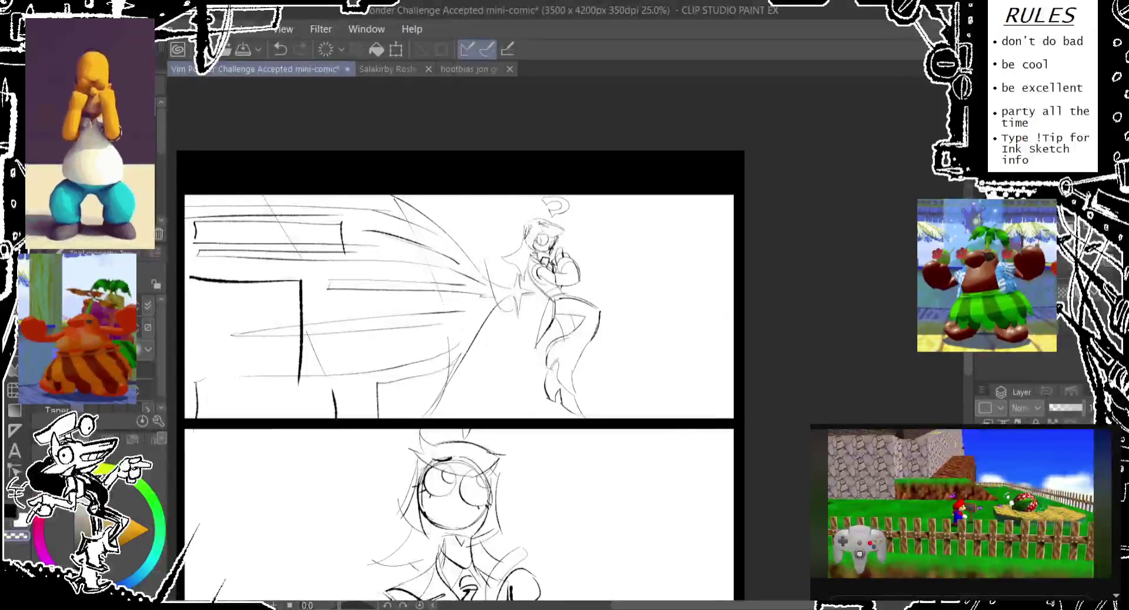
key(ctrl+a)
- Invert the selection, delete the box and speed lines, then deselect
click(396, 589)
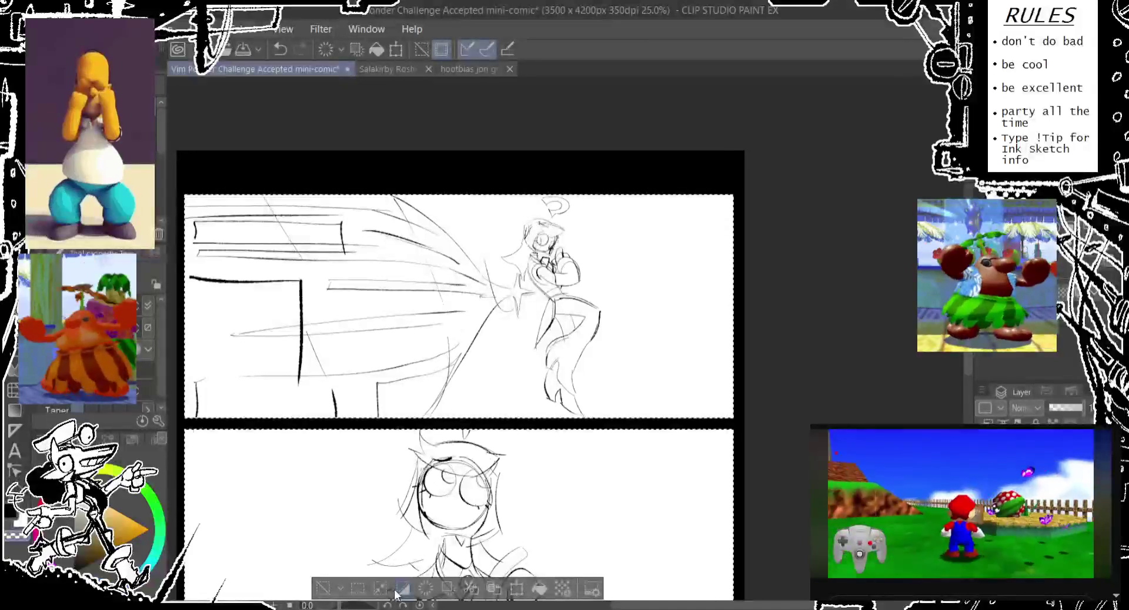
key(Delete)
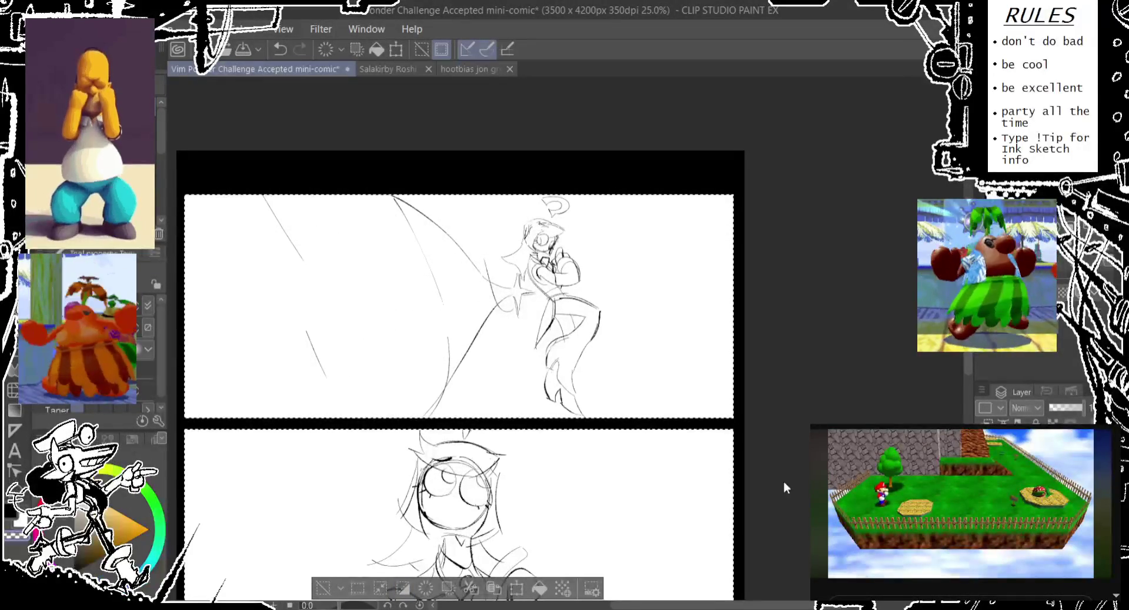
click(323, 589)
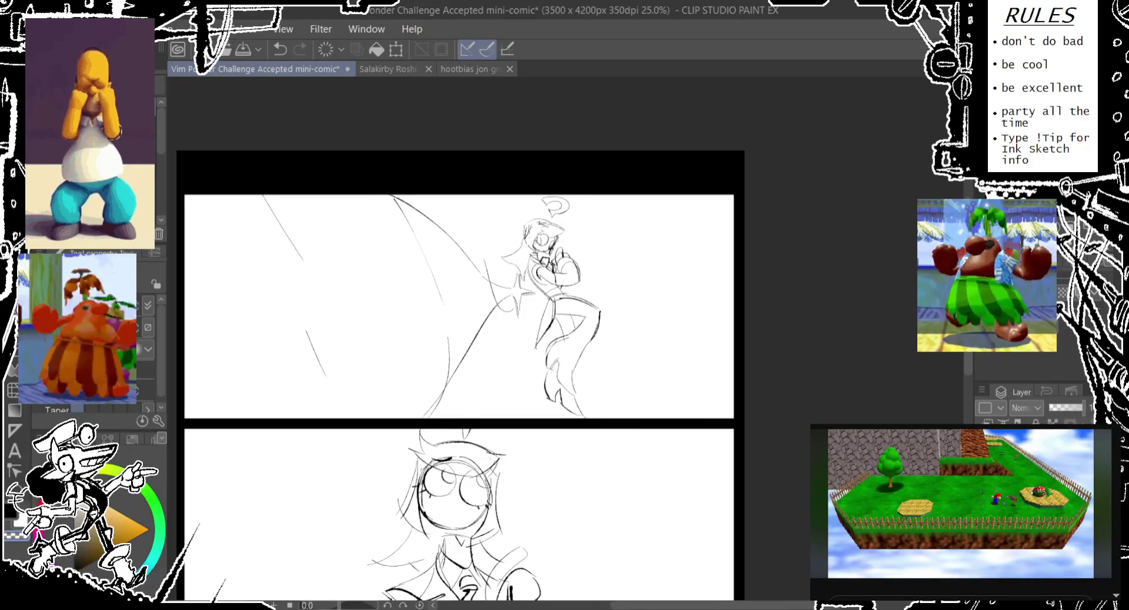
- Restore the top panel's box edges and speed lines with Ctrl+Y, then save the mini-comic
scroll(458, 376, down, 1)
key(ctrl+y)
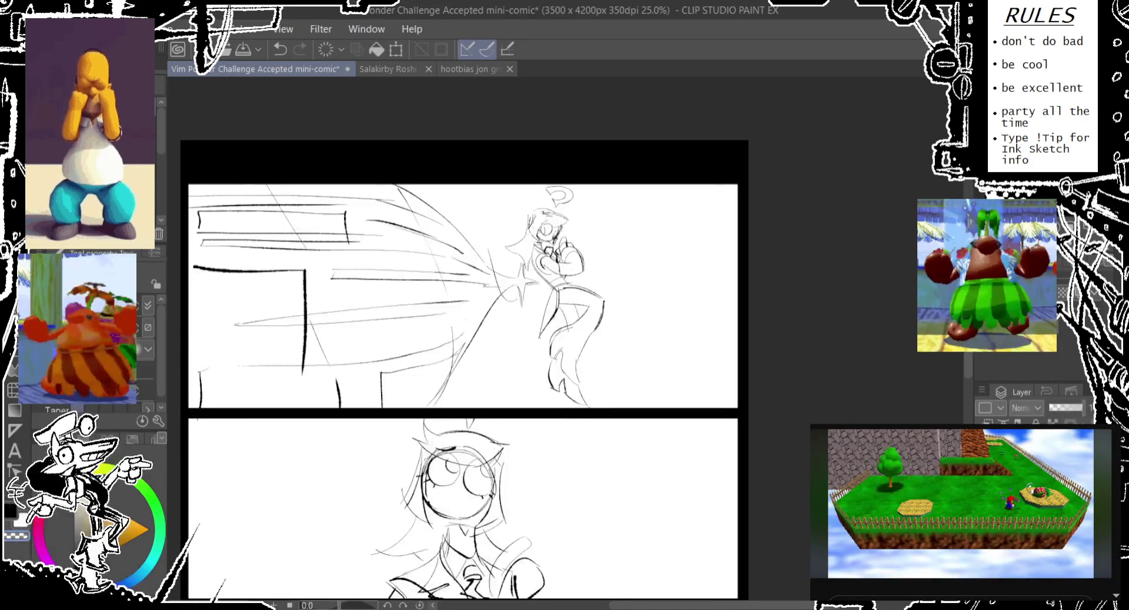
scroll(745, 375, down, 5)
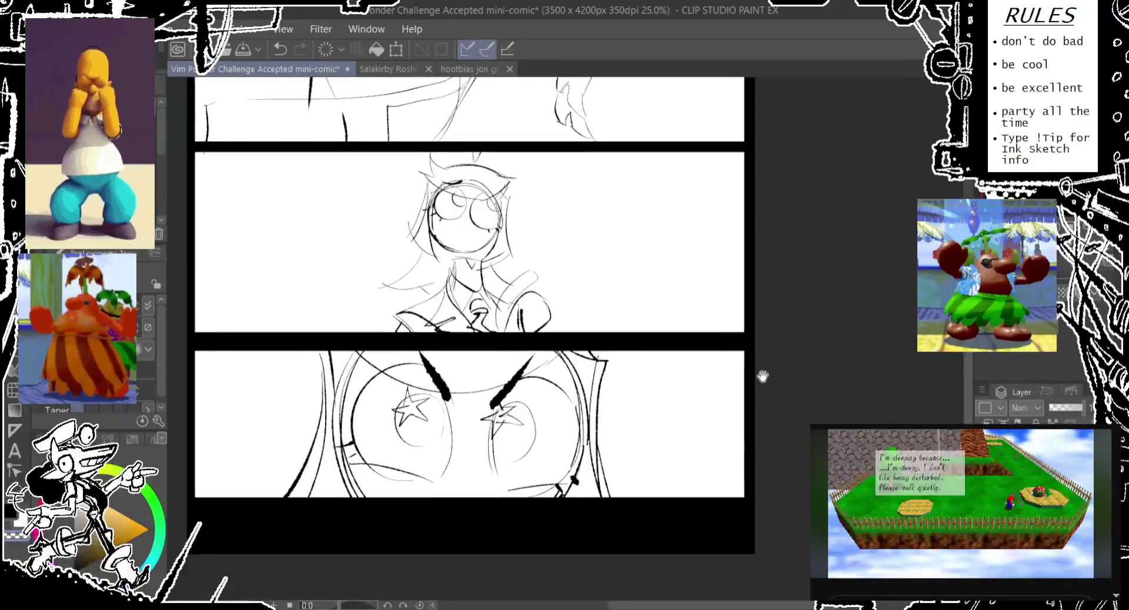
drag(762, 374, 740, 591)
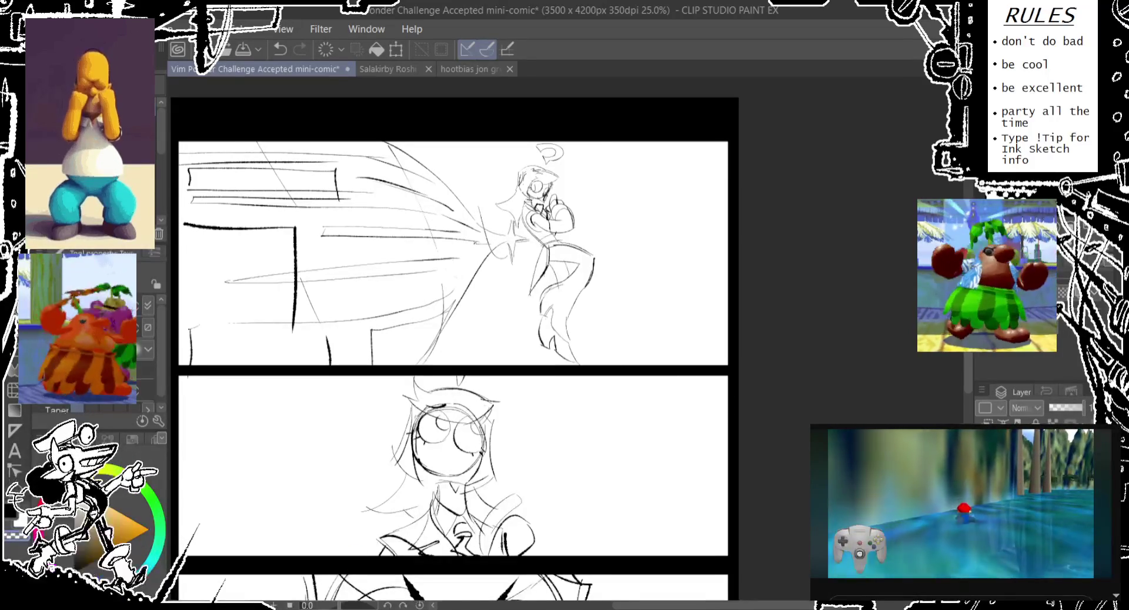
key(ctrl+s)
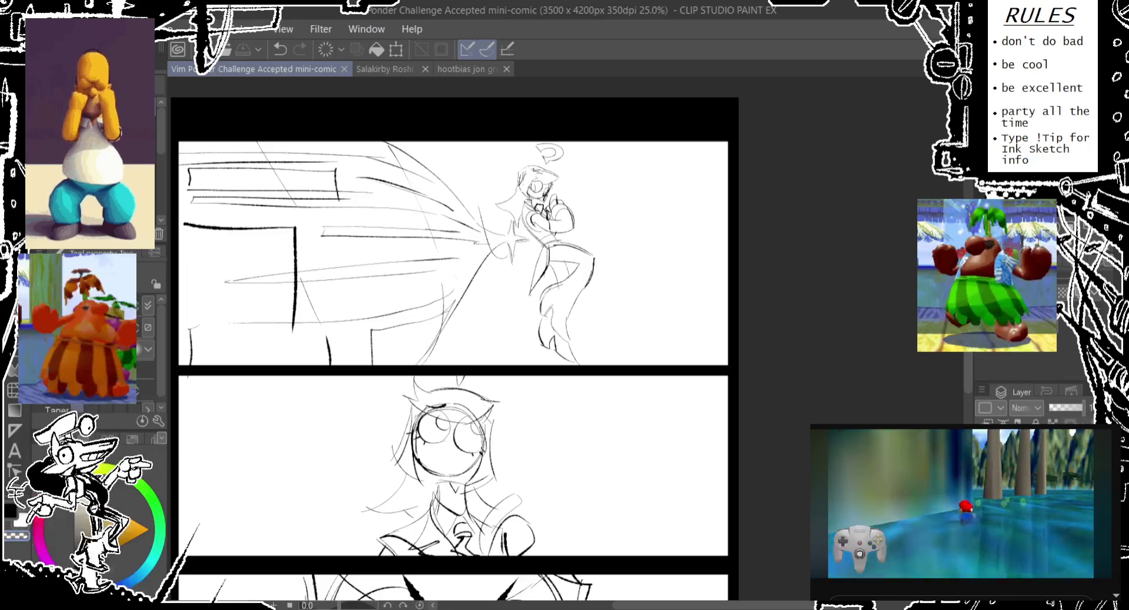
click(752, 416)
key(ctrl+z)
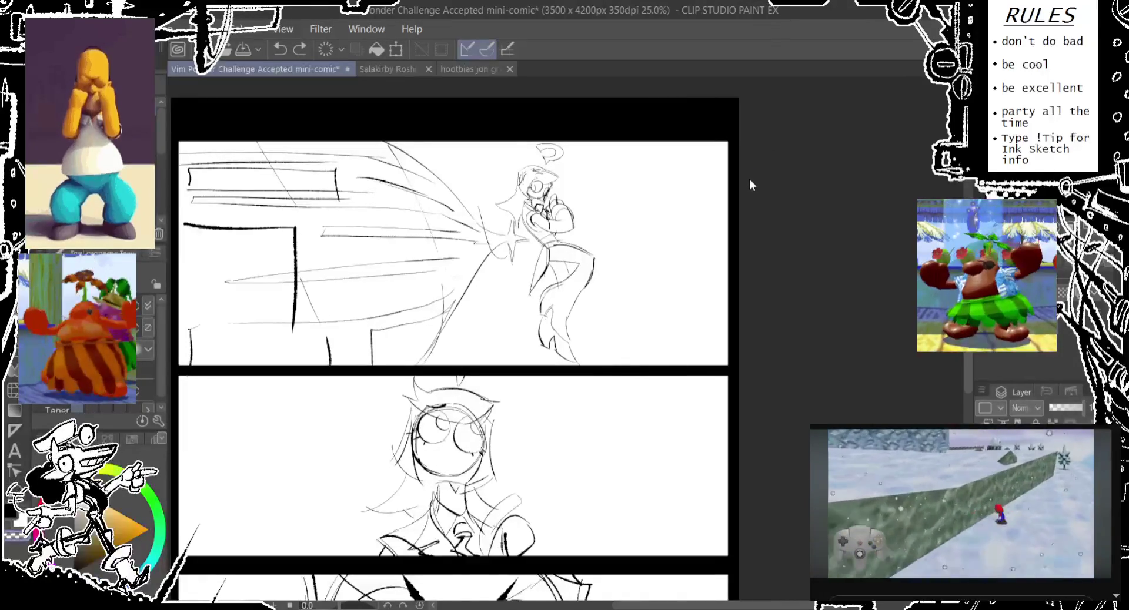
- Save the mini-comic and lower the sketch layer's opacity to fade it to pale grey
key(ctrl+s)
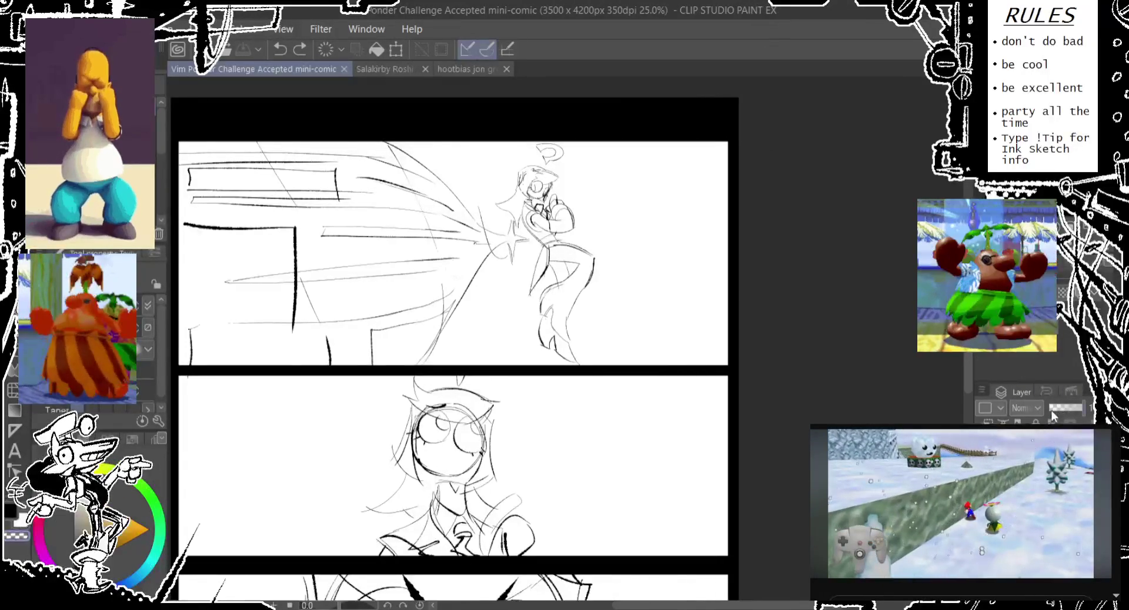
drag(1054, 407, 1053, 408)
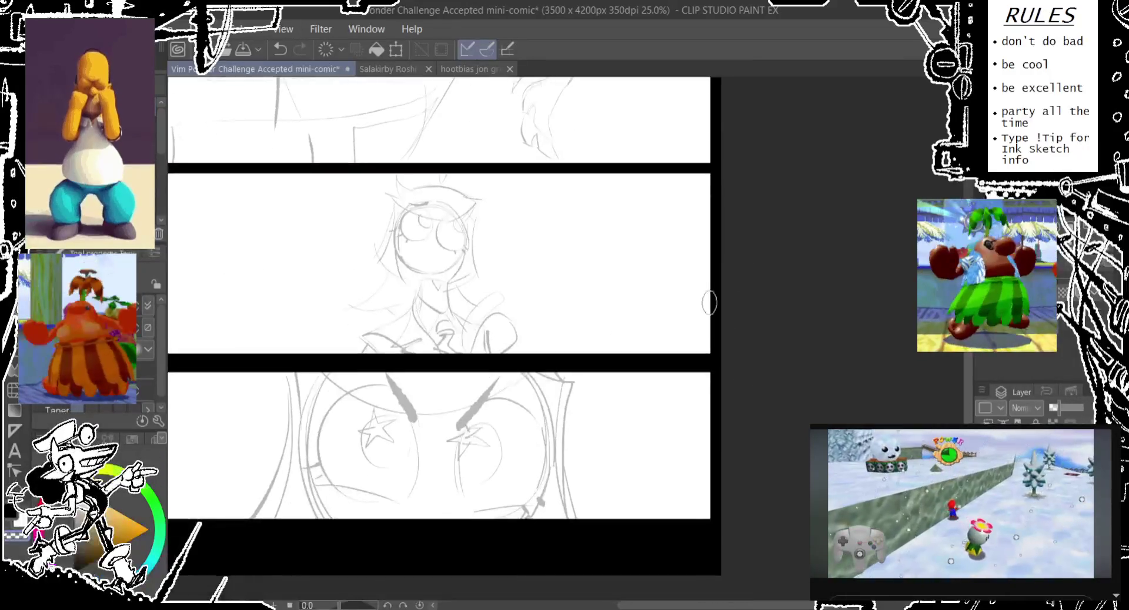
drag(551, 438, 588, 397)
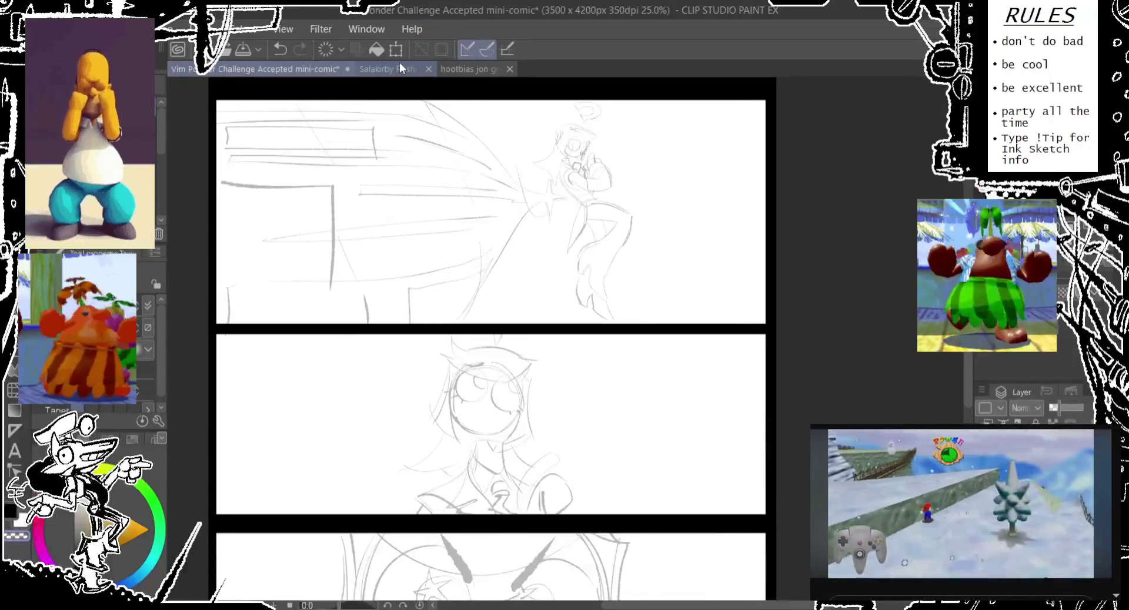
click(407, 68)
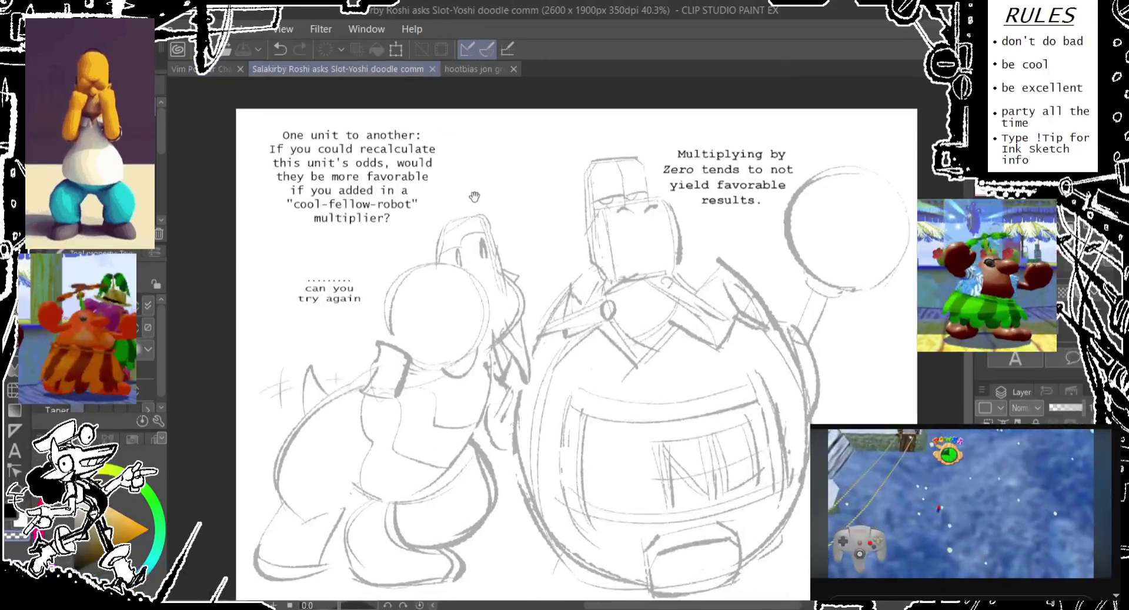
- Check the Ahoy greeting commission, then return to the Roshi and Slot-Yoshi doodle
drag(474, 196, 463, 191)
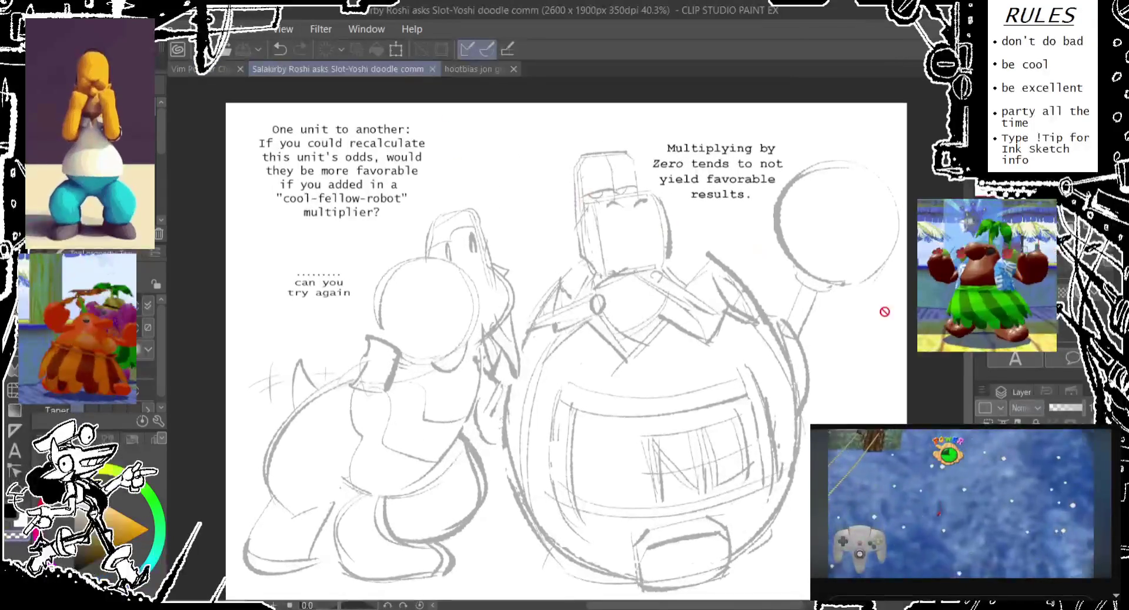
click(317, 283)
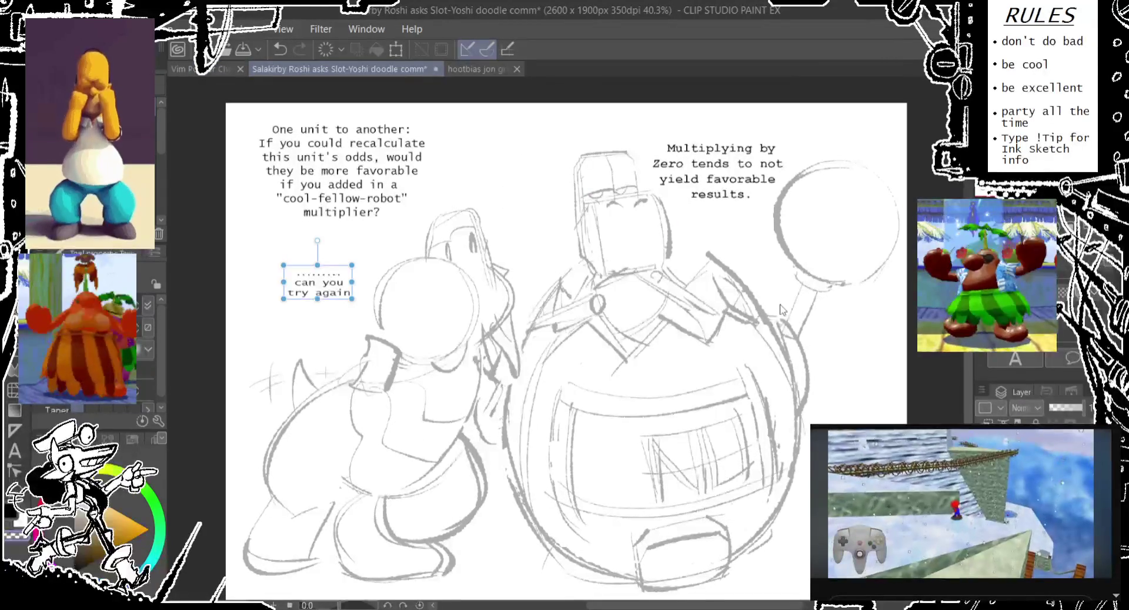
click(468, 68)
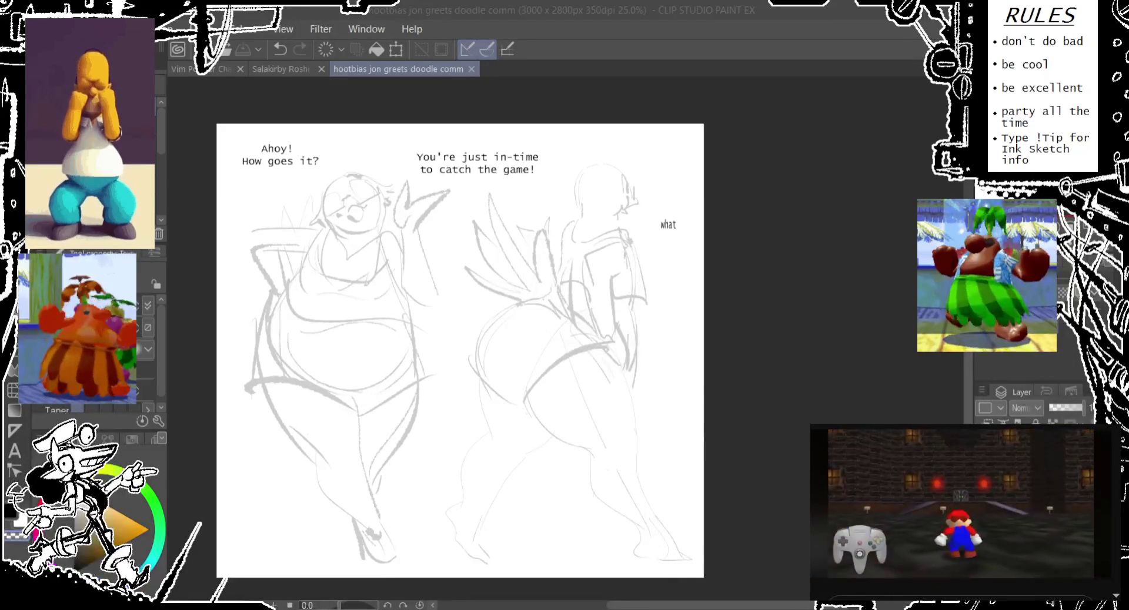
click(282, 68)
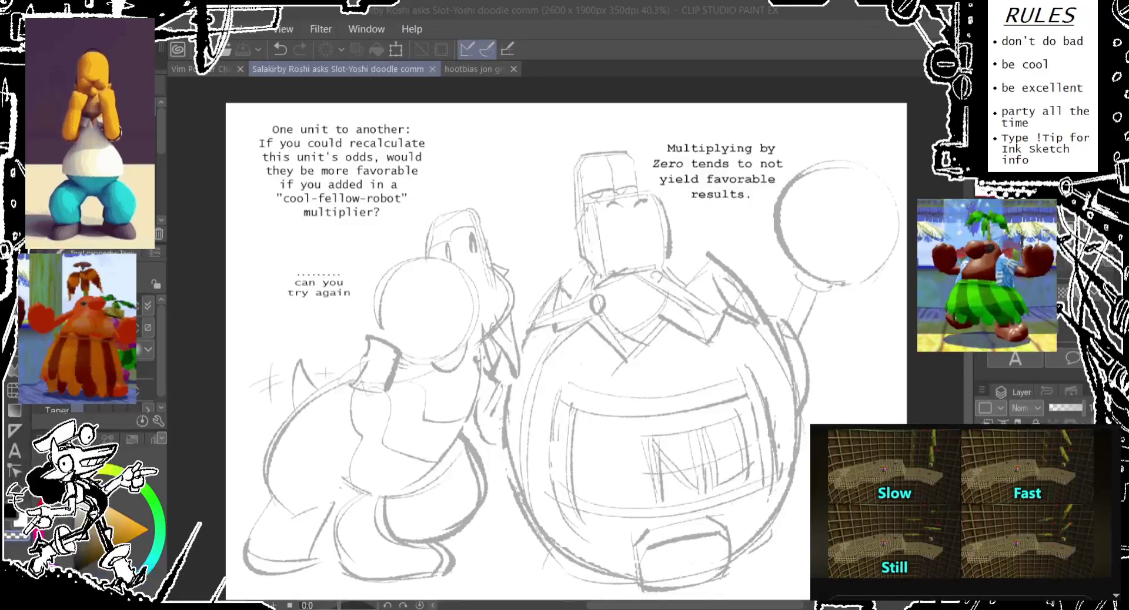
scroll(552, 353, right, 1)
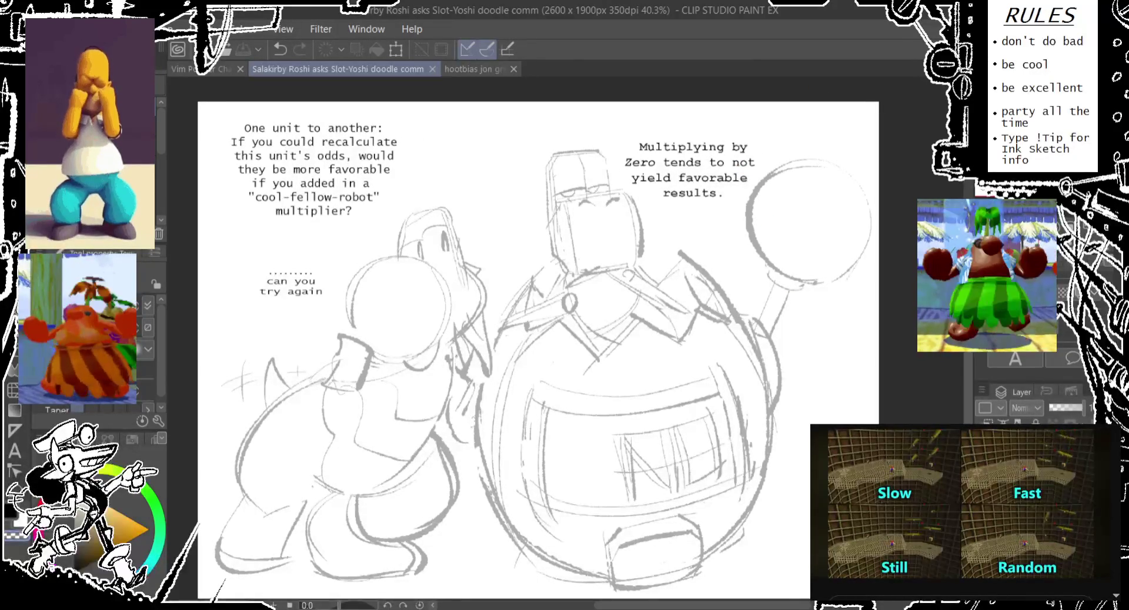
- Zoom onto the robot's head, lower the sketch layer opacity, and nudge the speech text up
key(ctrl+shift+n)
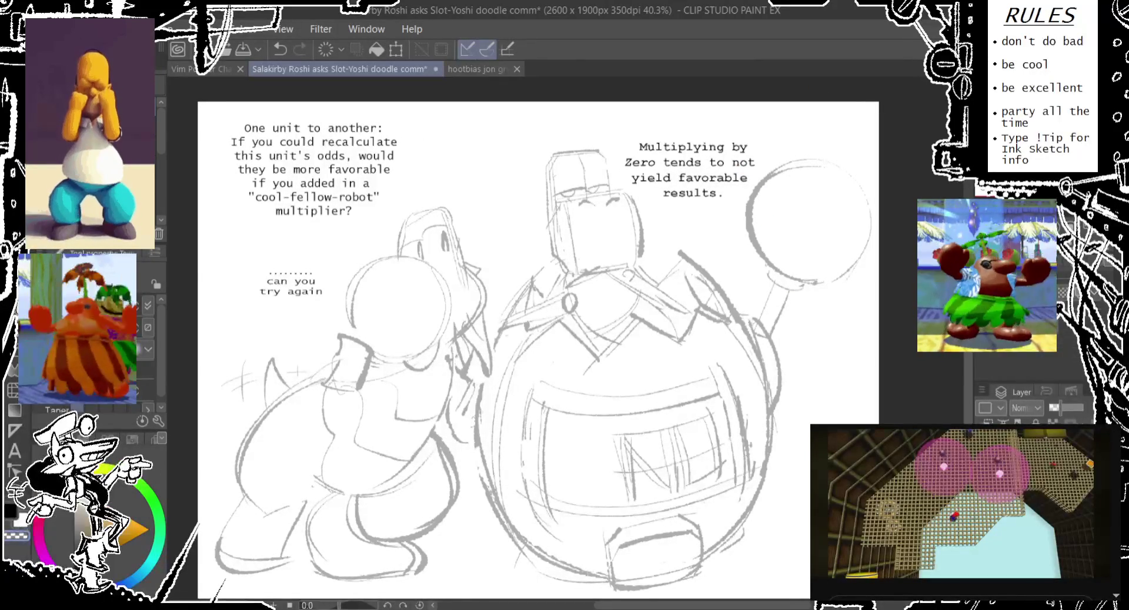
key(ctrl+plus)
key(ctrl+plus)
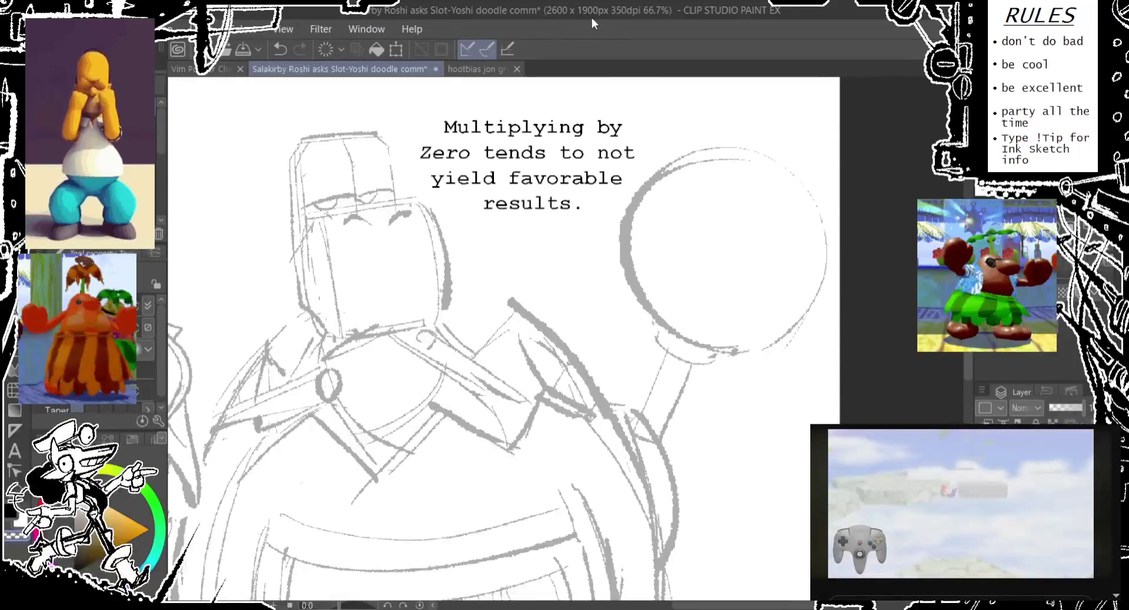
drag(418, 156, 404, 206)
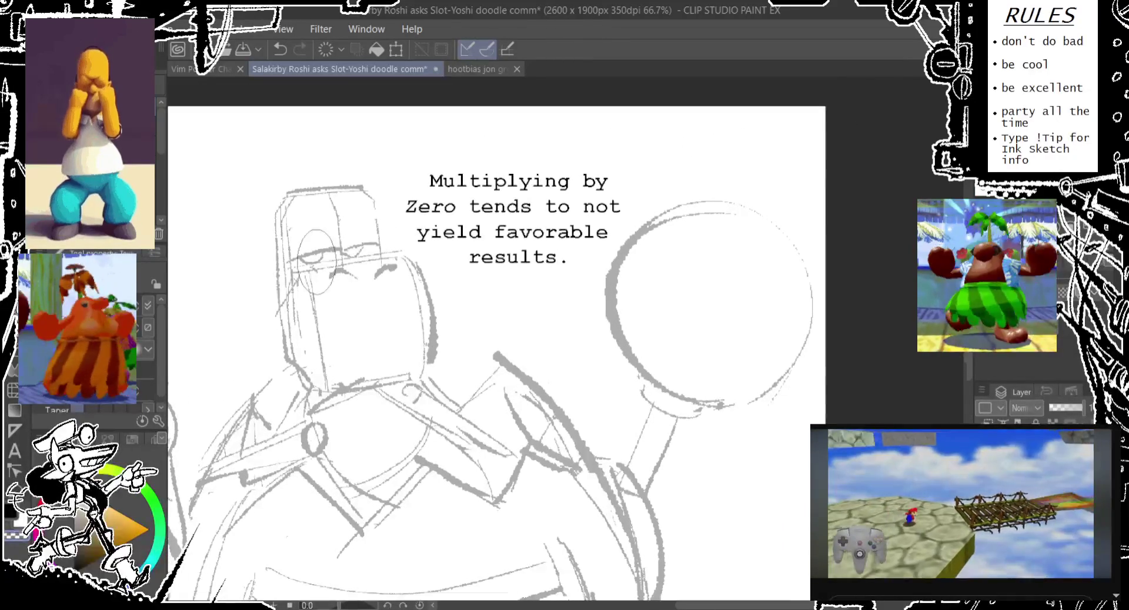
key(ctrl+z)
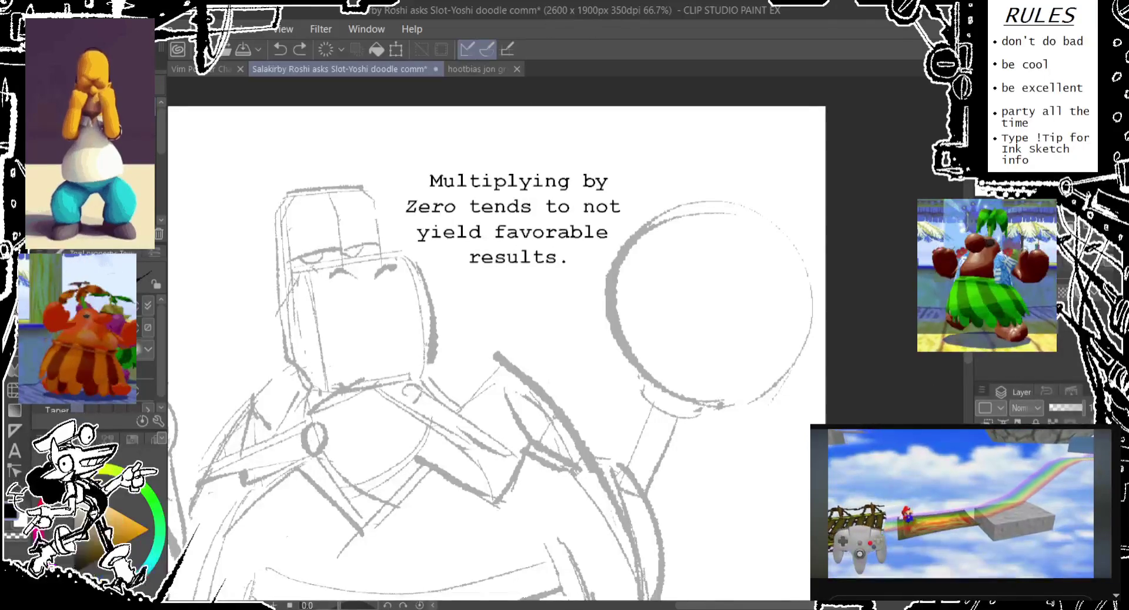
click(1056, 408)
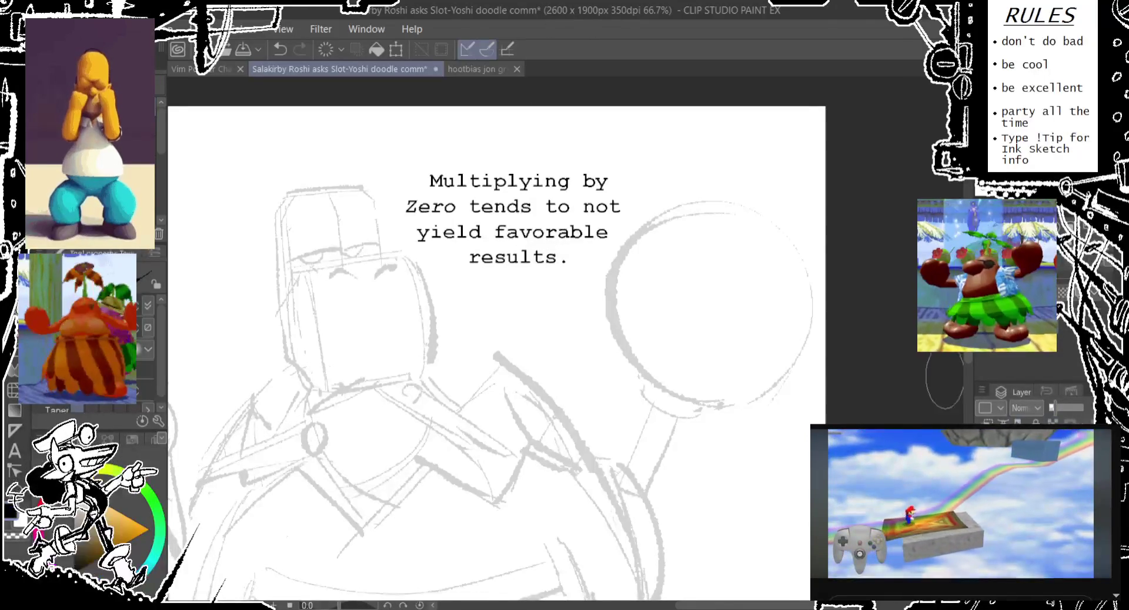
mouse_move(576, 232)
mouse_down()
mouse_move(584, 210)
mouse_move(899, 330)
mouse_up()
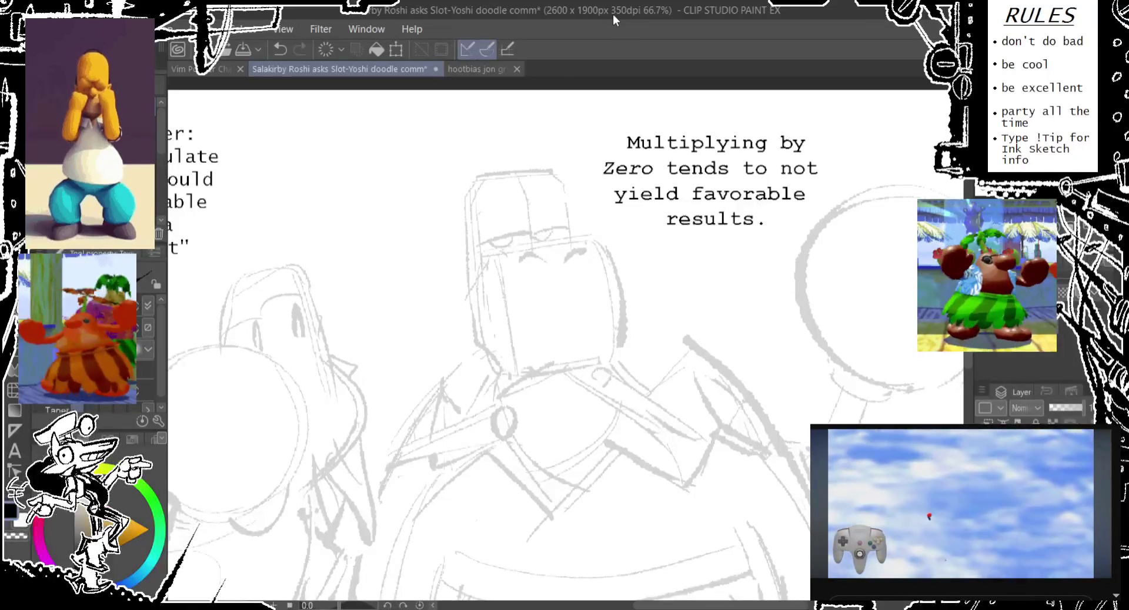
drag(518, 253, 470, 286)
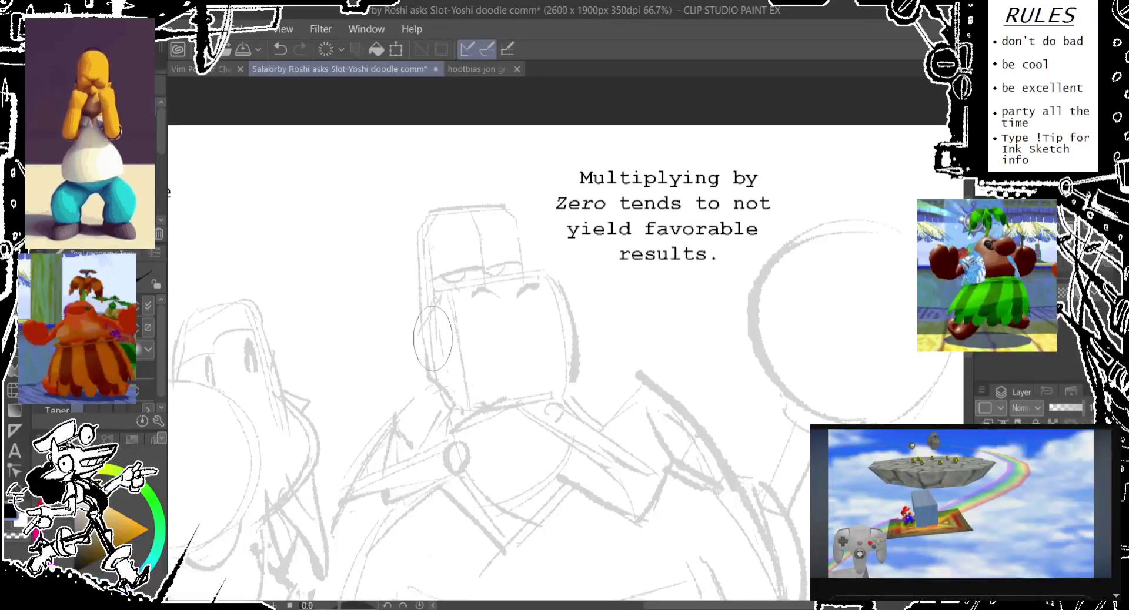
- Ink the left edge of the robot's head in black
drag(431, 331, 435, 385)
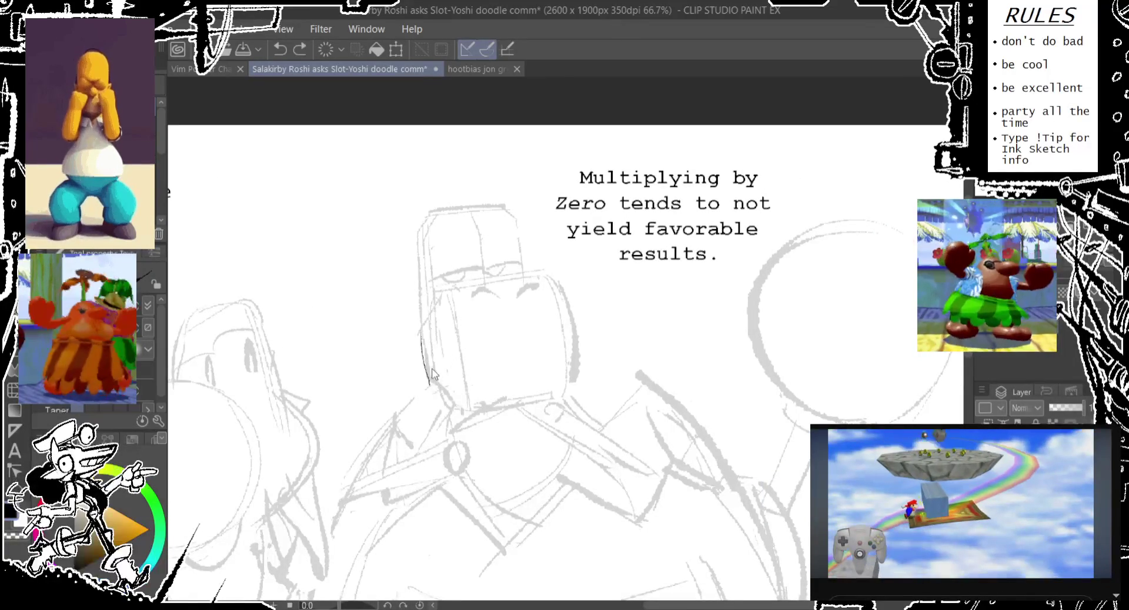
key(ctrl+z)
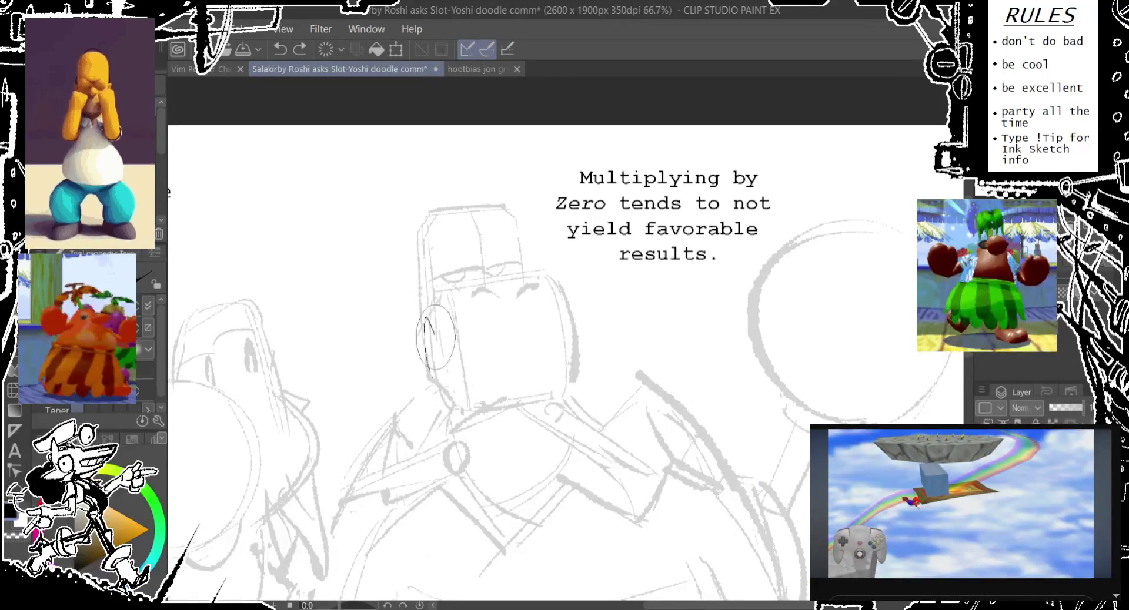
drag(427, 326, 438, 388)
mouse_move(420, 332)
mouse_down()
mouse_move(444, 289)
mouse_move(425, 325)
mouse_up()
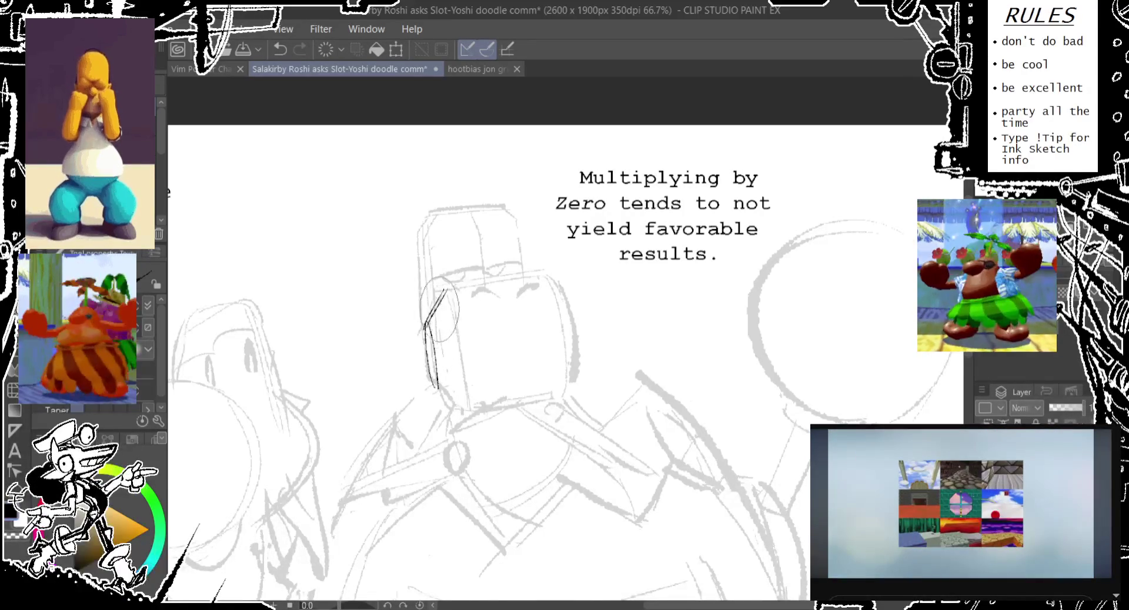
key(ctrl+z)
- Ink a top line across the robot's face, retrying for a thinner stroke
drag(445, 286, 535, 275)
key(ctrl+z)
drag(445, 287, 539, 274)
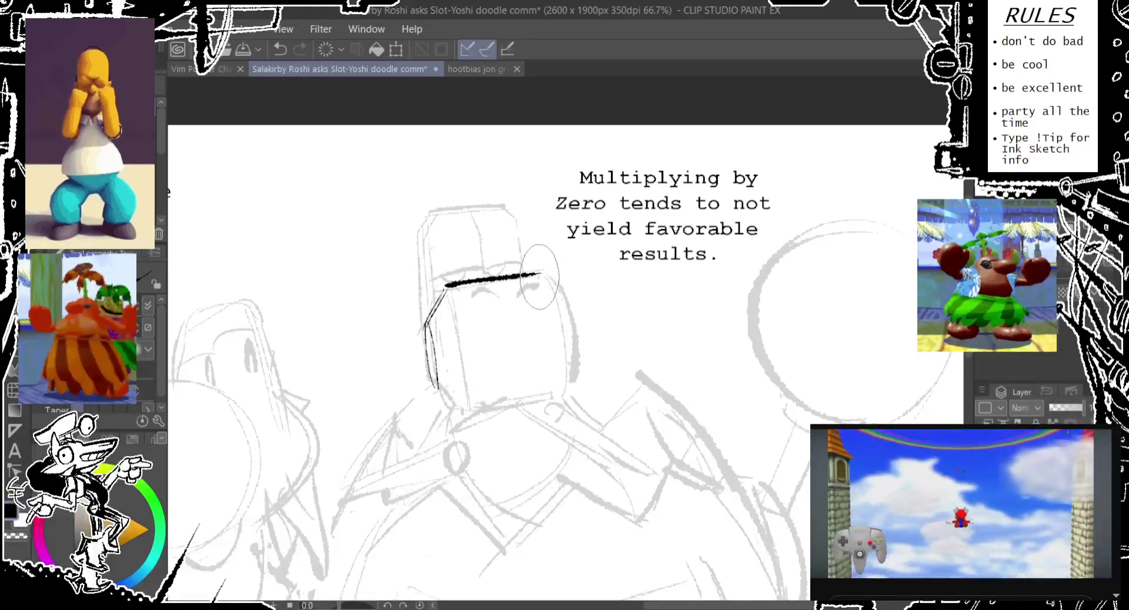
key(ctrl+z)
drag(446, 288, 544, 275)
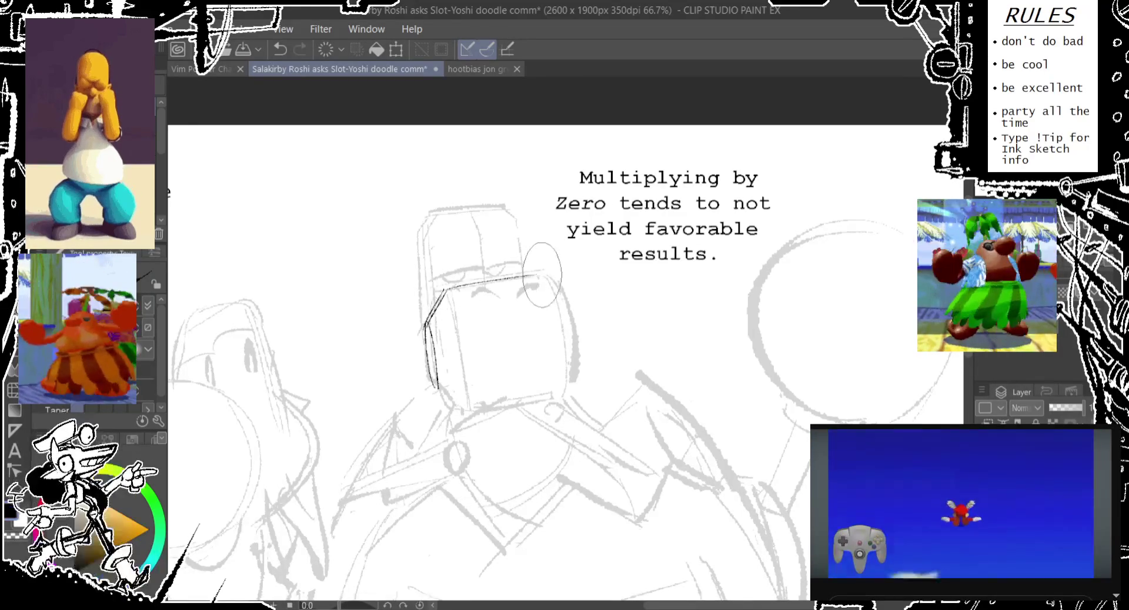
key(ctrl+z)
key(ctrl+y)
key(ctrl+z)
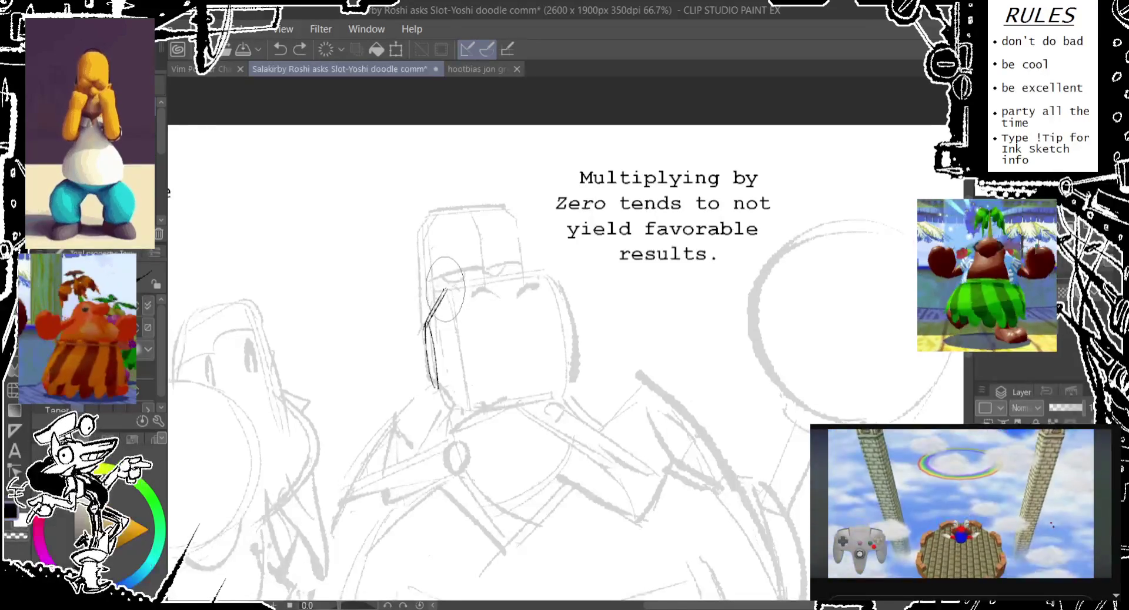
- Ink a curved top edge across the face, trimming its right end
drag(445, 286, 562, 274)
key(ctrl+z)
mouse_move(445, 287)
mouse_down()
mouse_move(562, 274)
mouse_move(545, 272)
mouse_up()
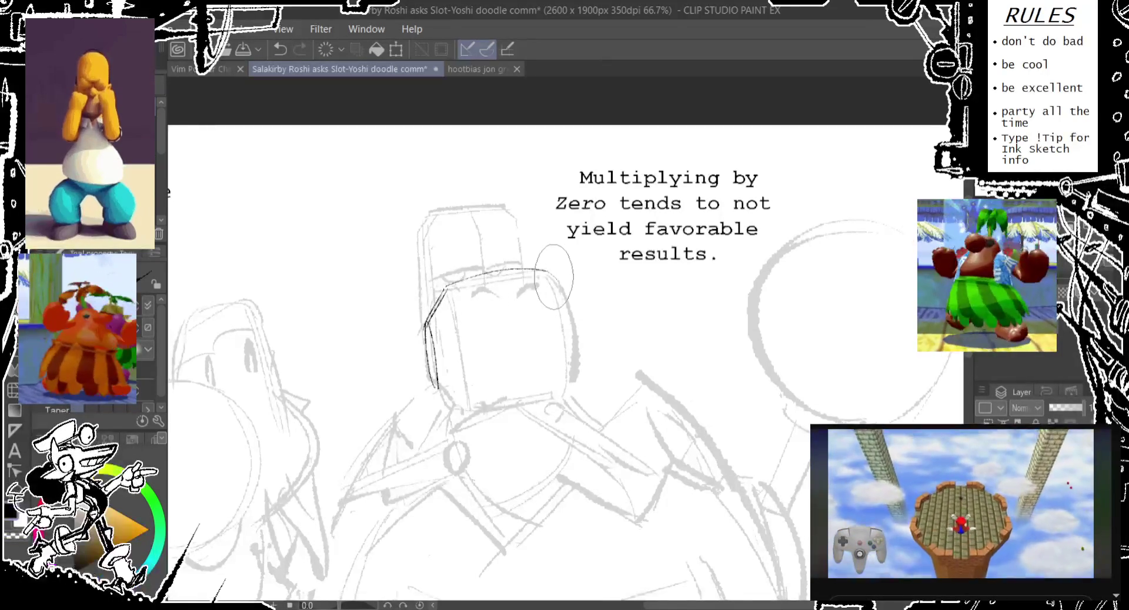
key(ctrl+z)
key(ctrl+y)
key(ctrl+z)
- Extend the top curve round the right corner and ink the face's right side
drag(554, 273, 564, 285)
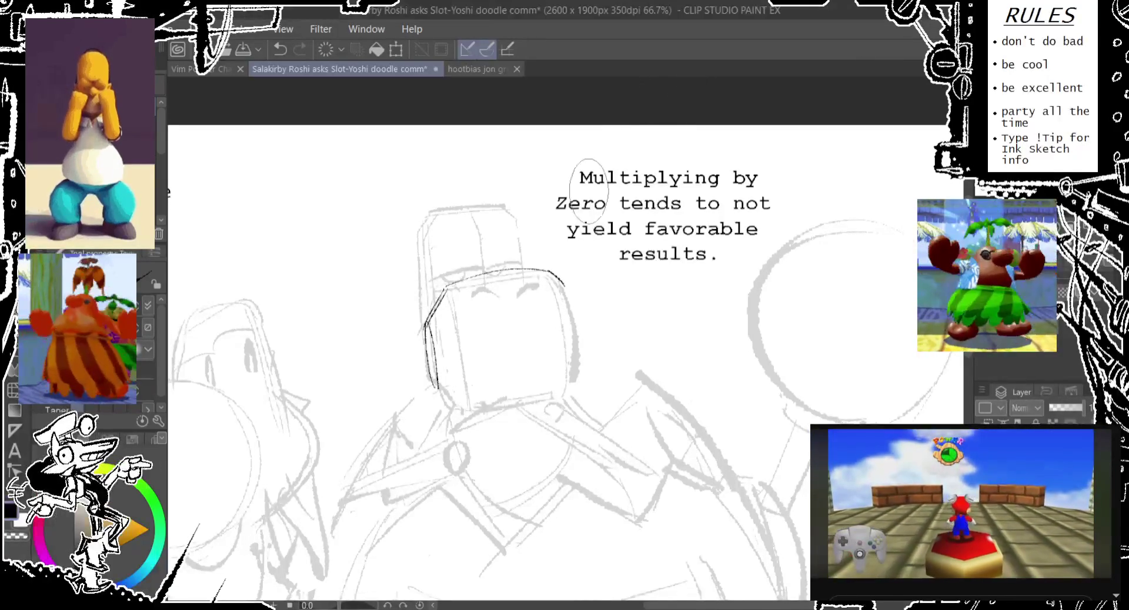
key(ctrl+z)
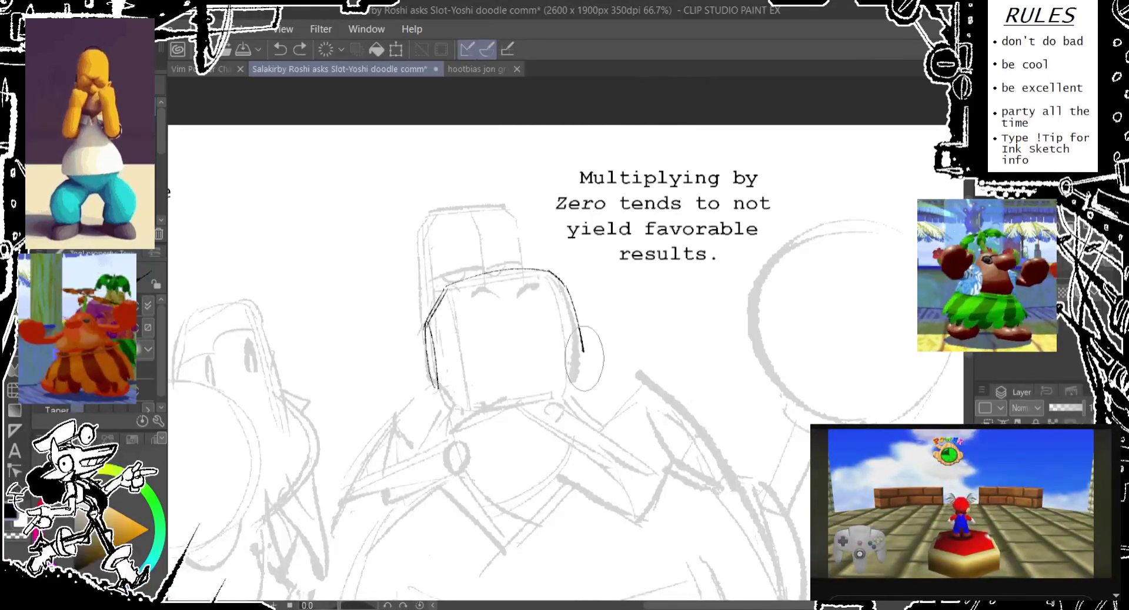
drag(563, 281, 579, 376)
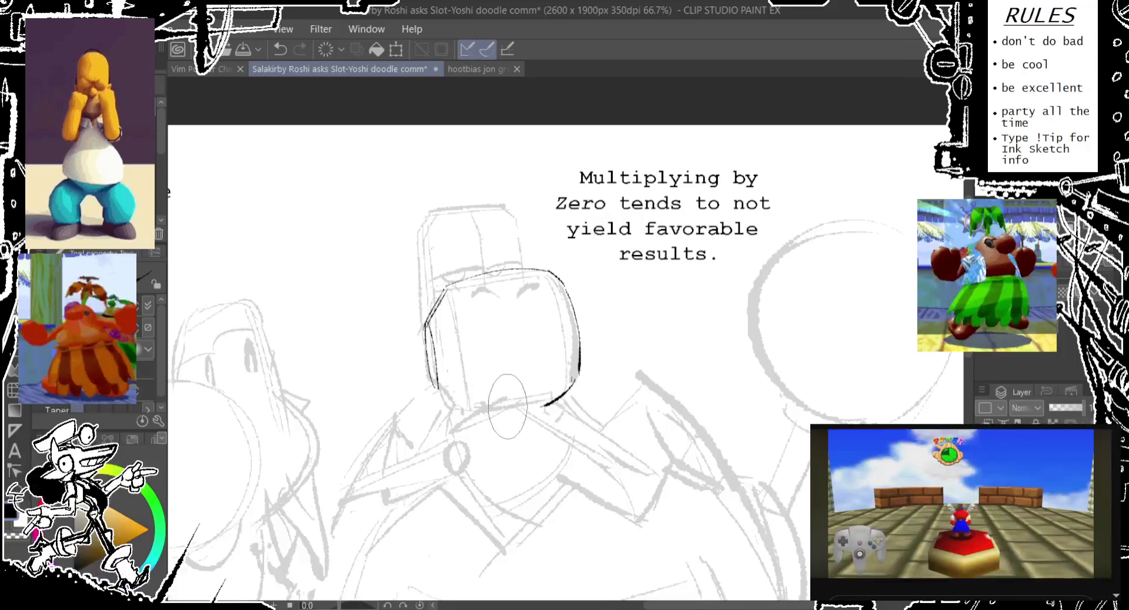
key(ctrl+z)
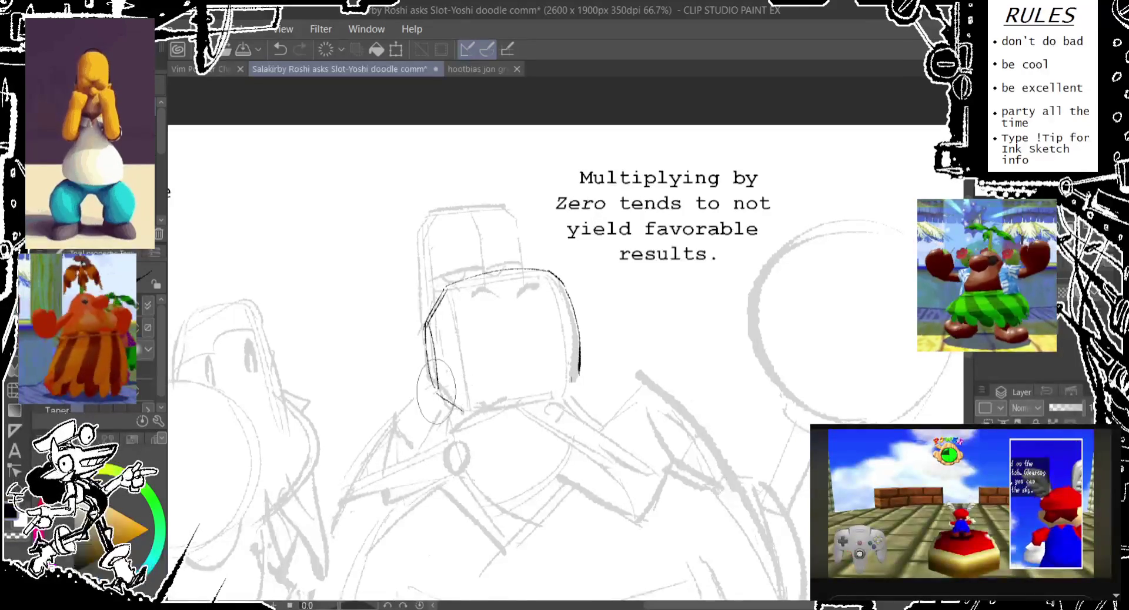
- Ink the robot's lower-left corner, jaw line and right cheek stroke
drag(438, 391, 469, 414)
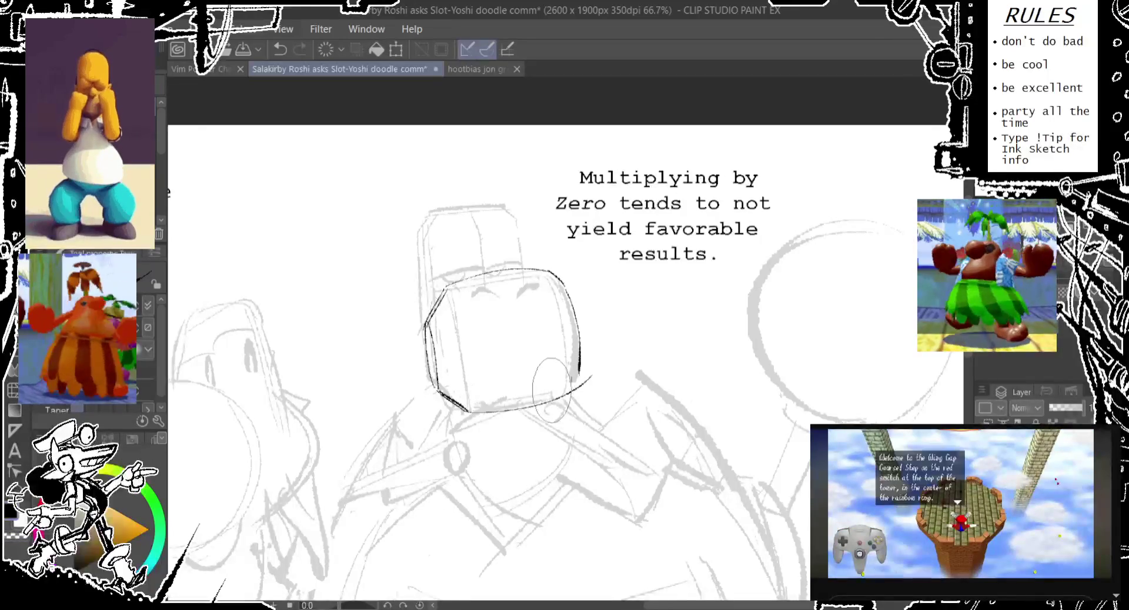
drag(467, 410, 565, 388)
key(ctrl+z)
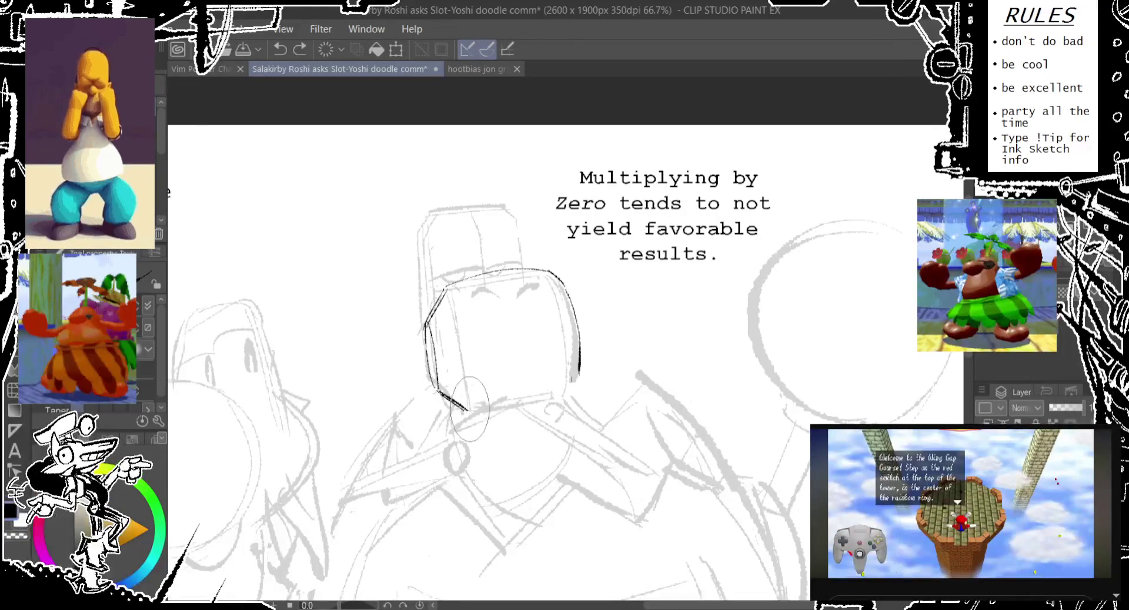
drag(467, 409, 550, 393)
key(ctrl+z)
mouse_move(466, 410)
mouse_down()
mouse_move(564, 392)
mouse_move(579, 367)
mouse_up()
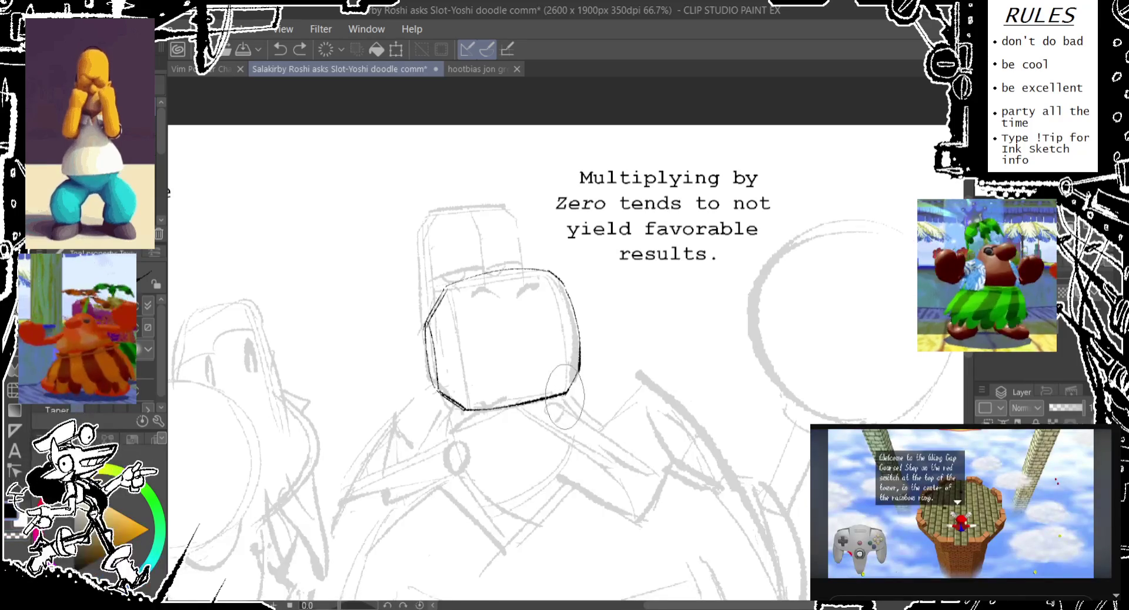
key(ctrl+z)
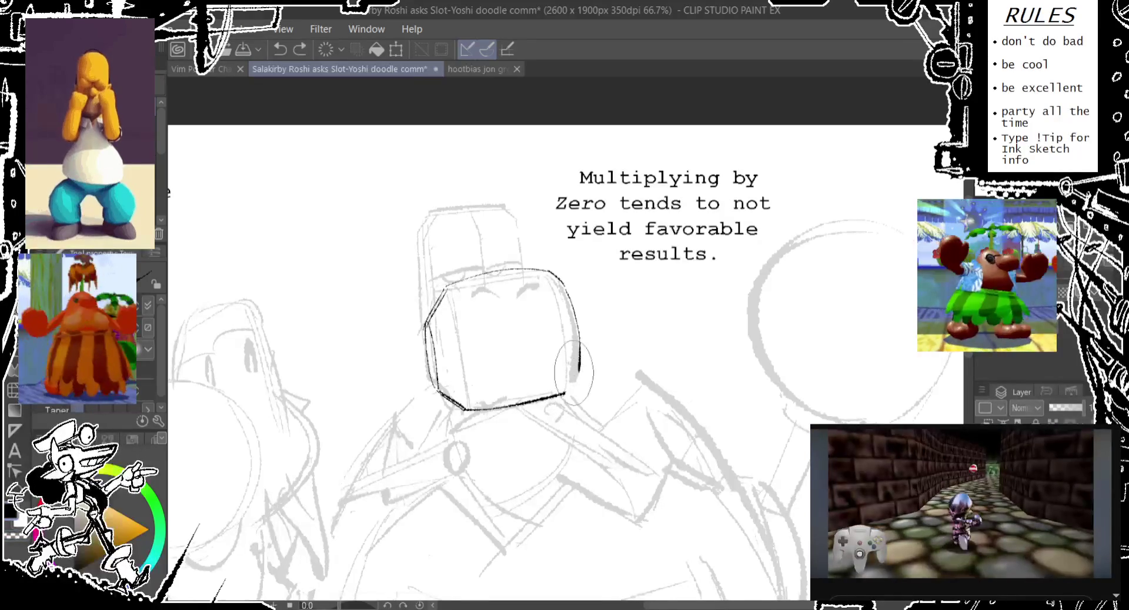
drag(579, 367, 566, 392)
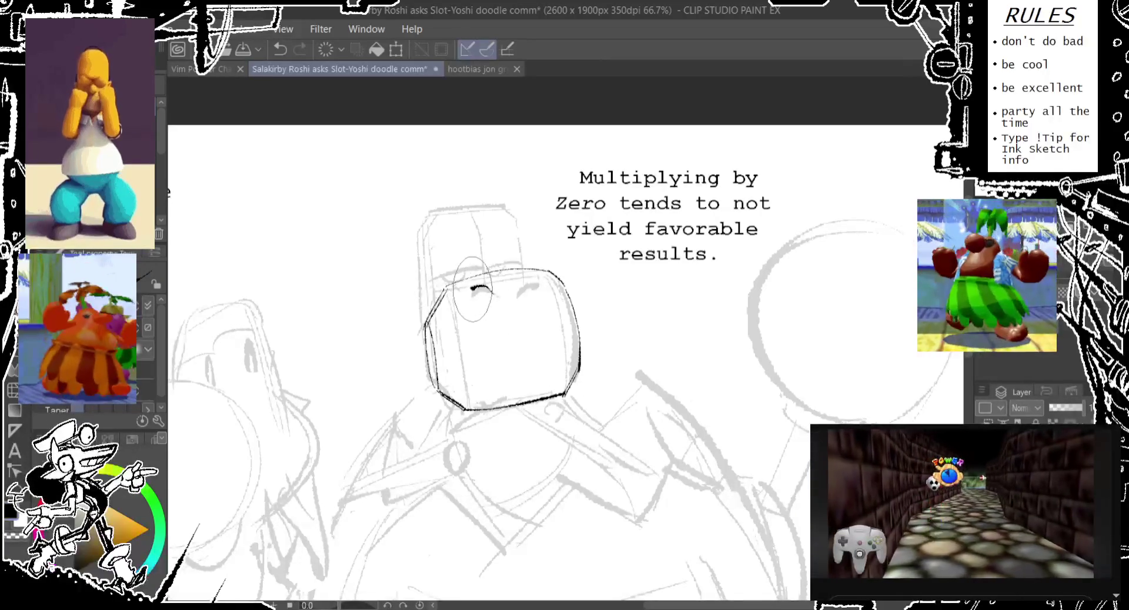
- Dab two small black eyes on the robot's face
drag(479, 284, 495, 290)
key(ctrl+z)
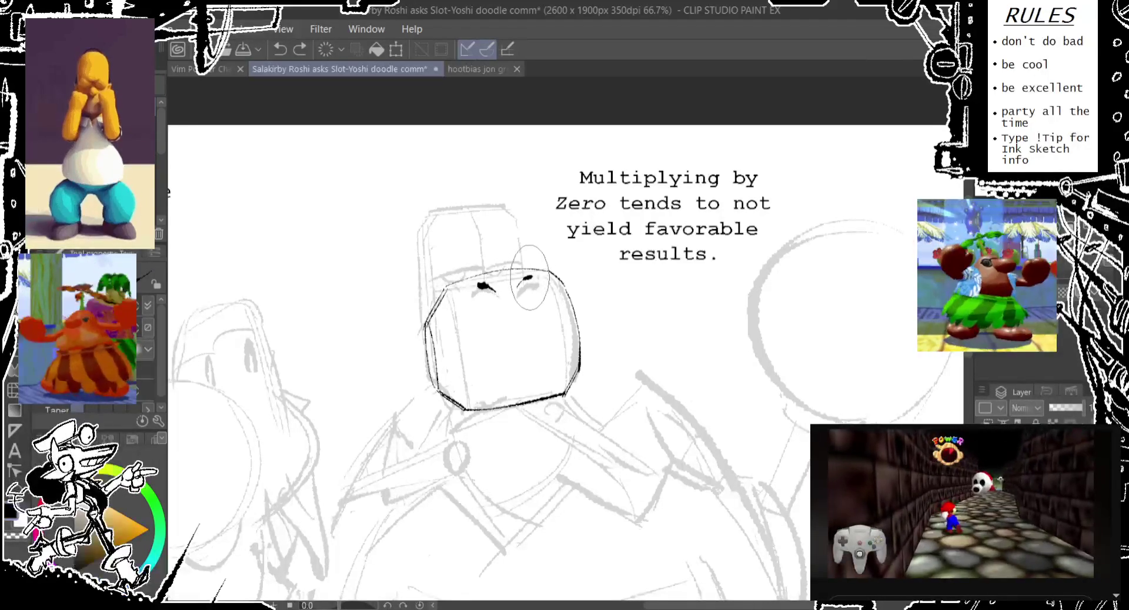
drag(520, 288, 530, 275)
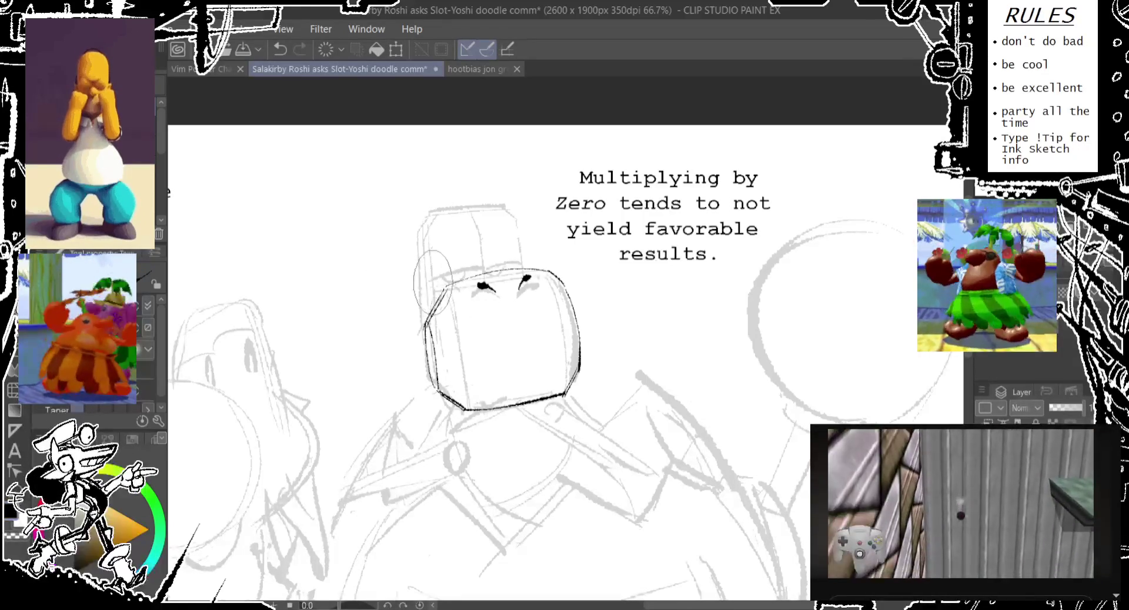
- Try inked strokes along the head's left edge and top contour, undoing misplaced ones
key(ctrl+z)
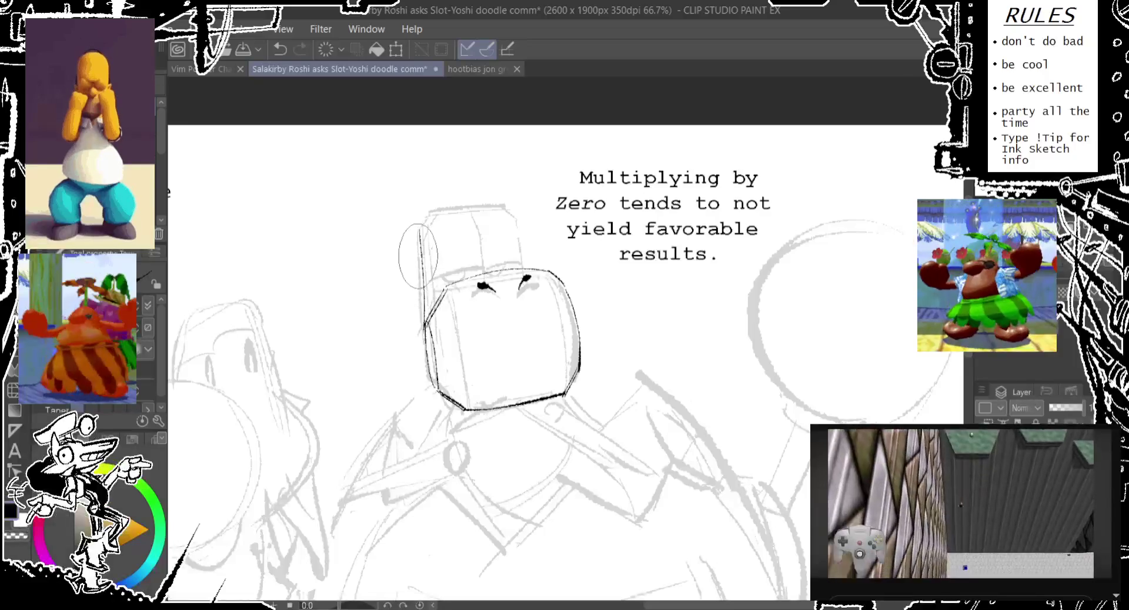
drag(419, 231, 421, 329)
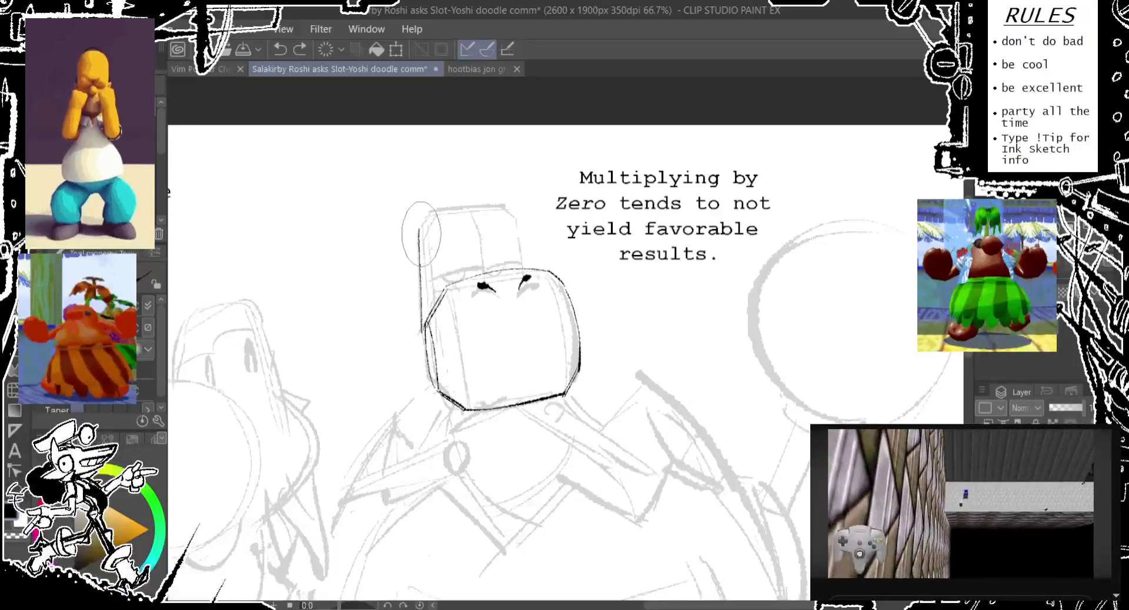
key(ctrl+z)
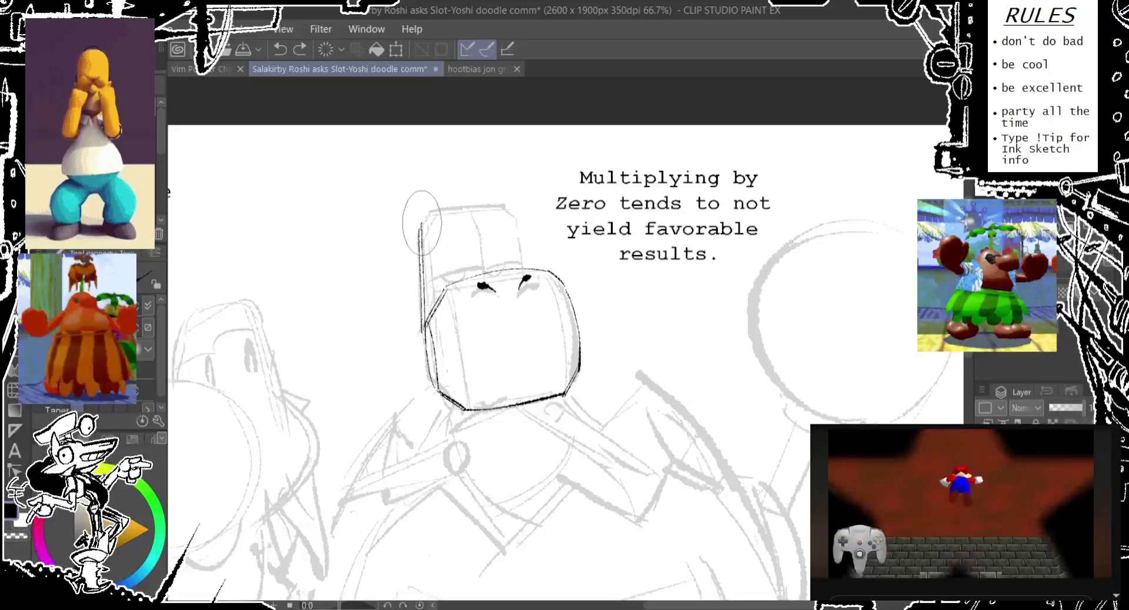
drag(422, 220, 431, 211)
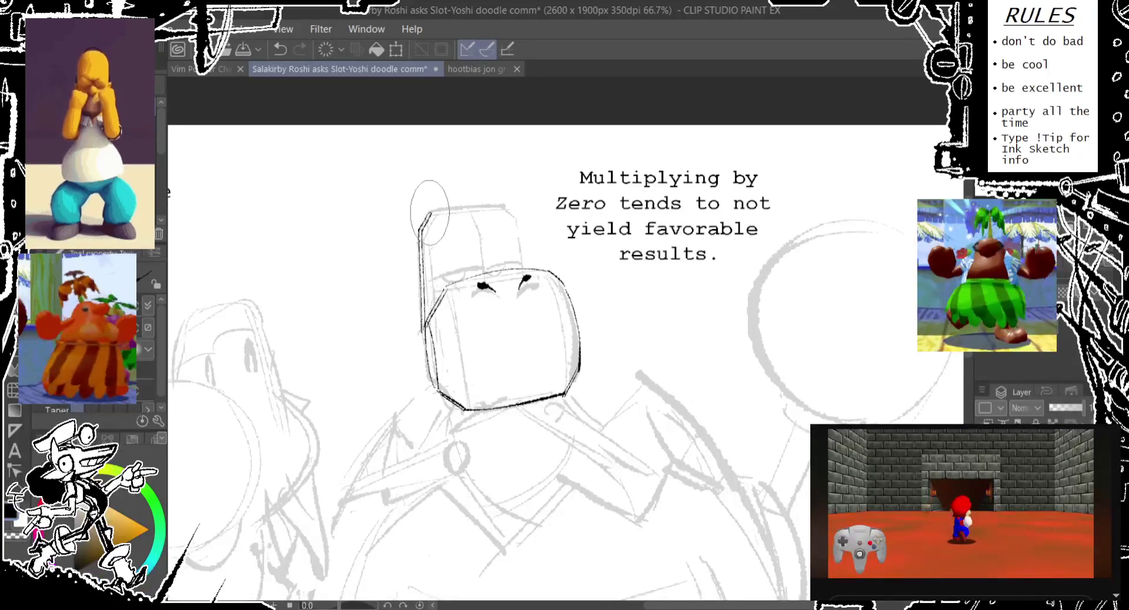
mouse_move(431, 212)
mouse_down()
mouse_move(520, 204)
mouse_move(510, 212)
mouse_move(518, 247)
mouse_up()
key(ctrl+z)
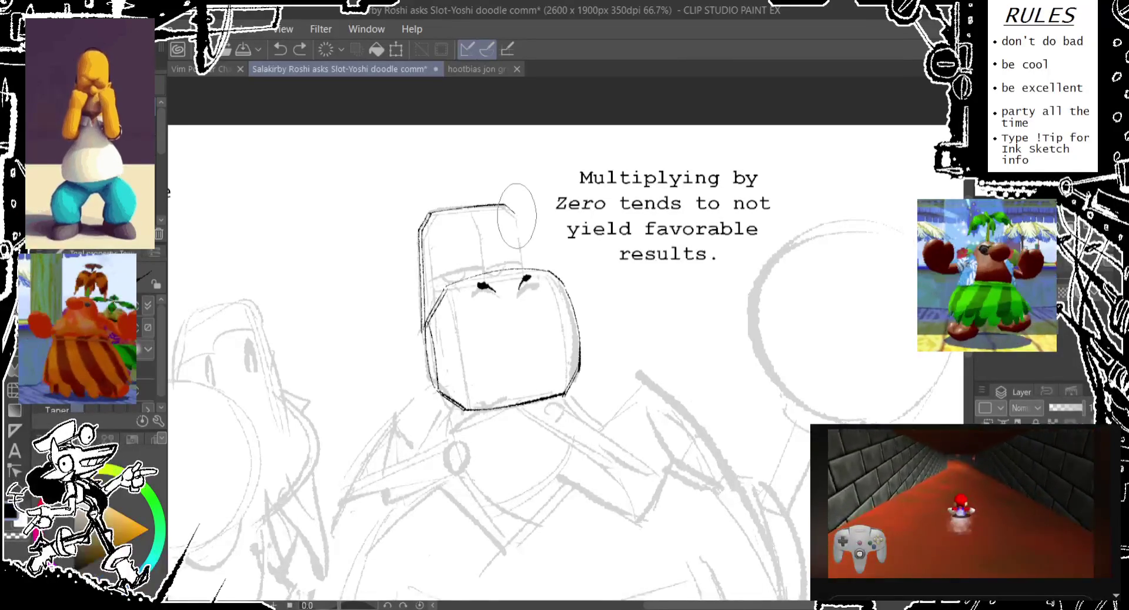
- Draw and retry a line from the head top down to the right eye
drag(516, 238, 526, 274)
key(ctrl+z)
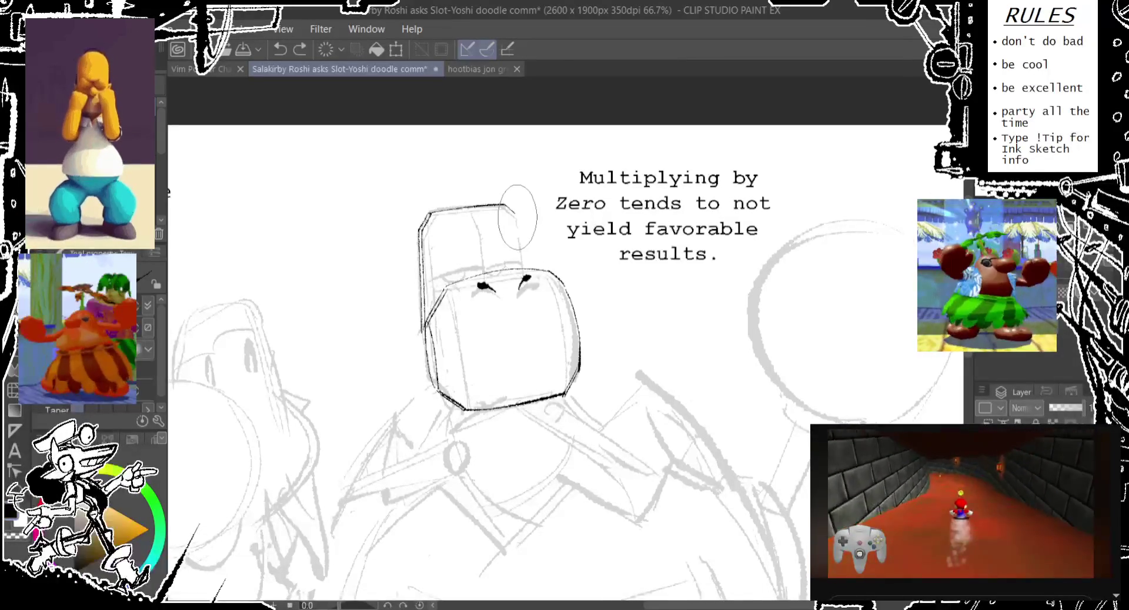
key(ctrl+y)
key(ctrl+z)
key(ctrl+y)
key(ctrl+z)
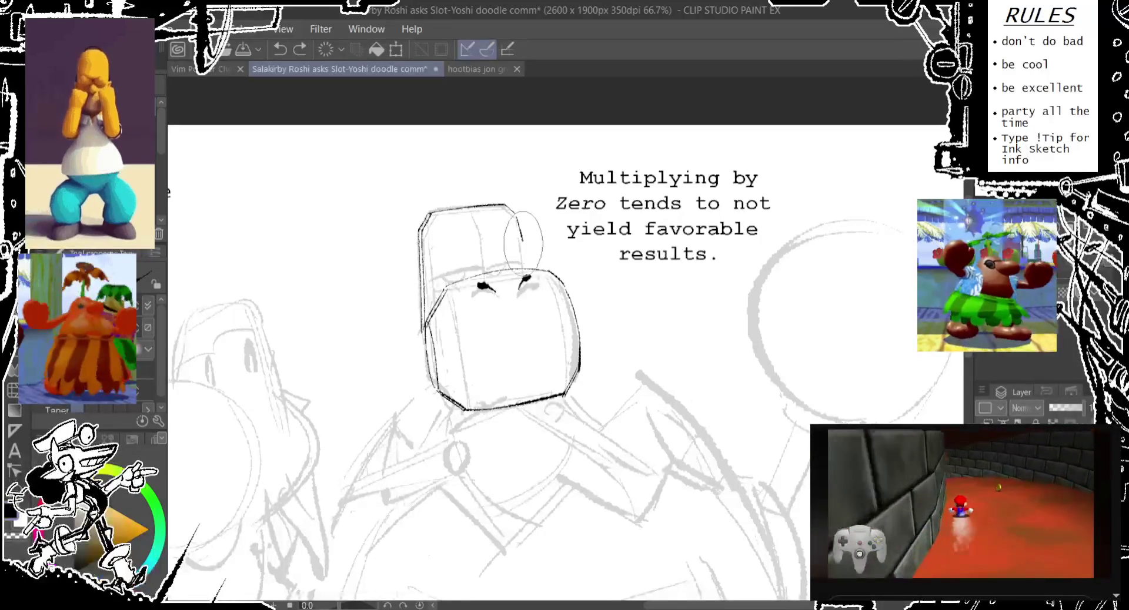
drag(518, 215, 527, 271)
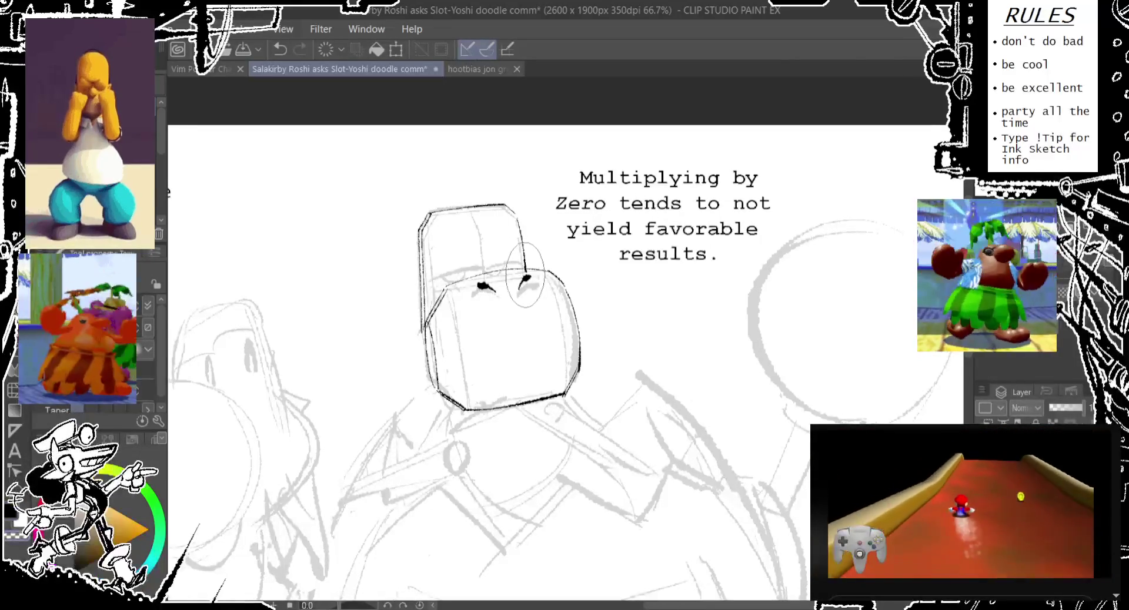
key(ctrl+z)
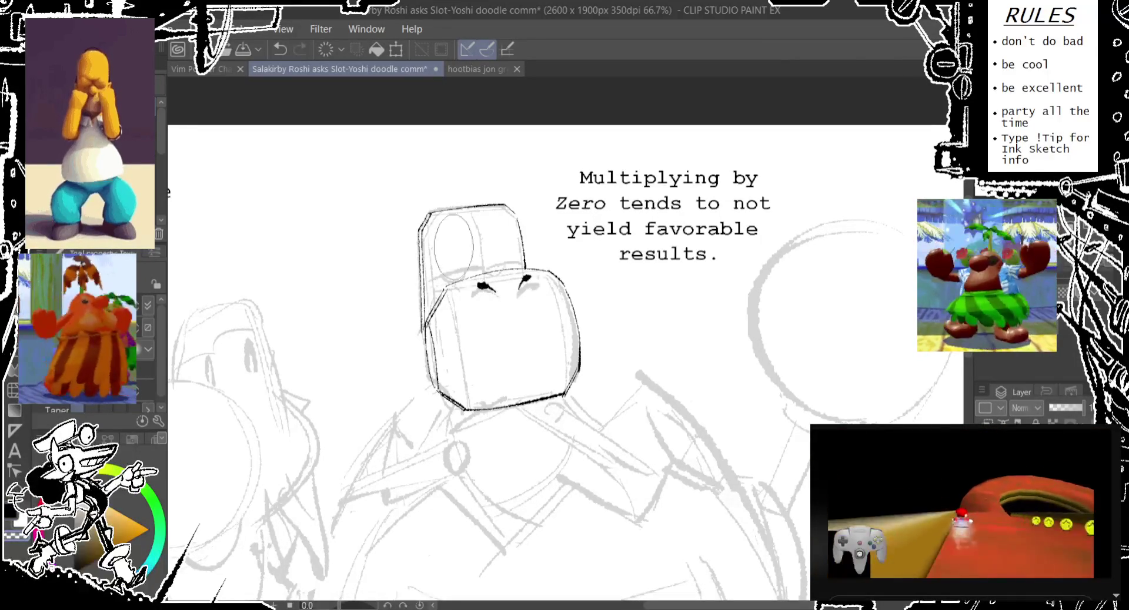
- Retry short strokes along the head's top-left edge, undoing each attempt
mouse_move(432, 218)
mouse_down()
mouse_move(450, 213)
mouse_move(428, 288)
mouse_up()
key(ctrl+z)
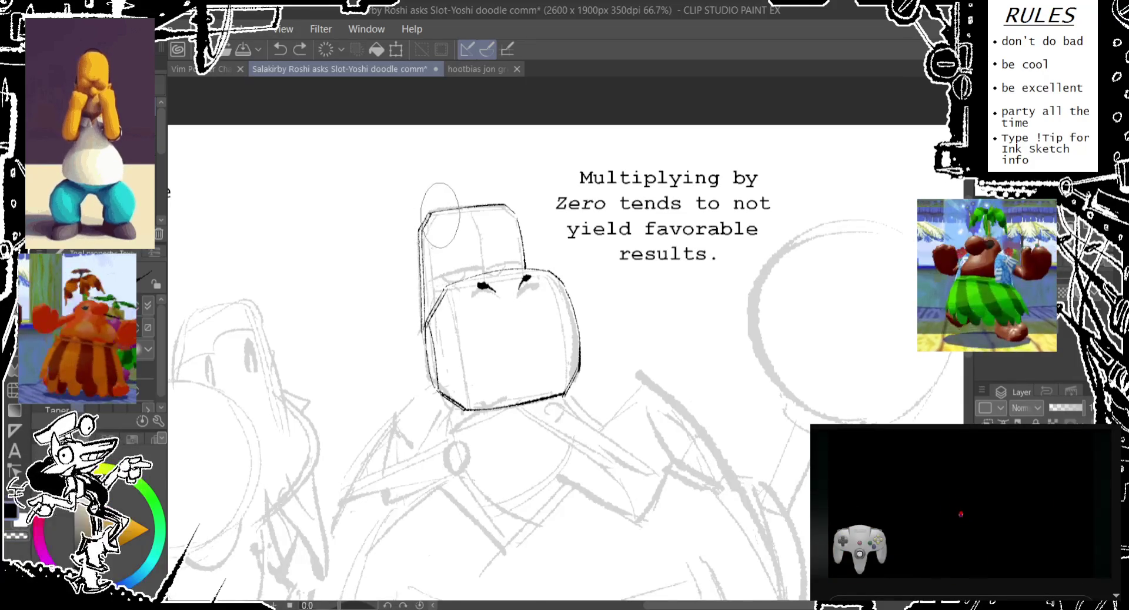
key(ctrl+z)
drag(432, 217, 428, 314)
key(ctrl+z)
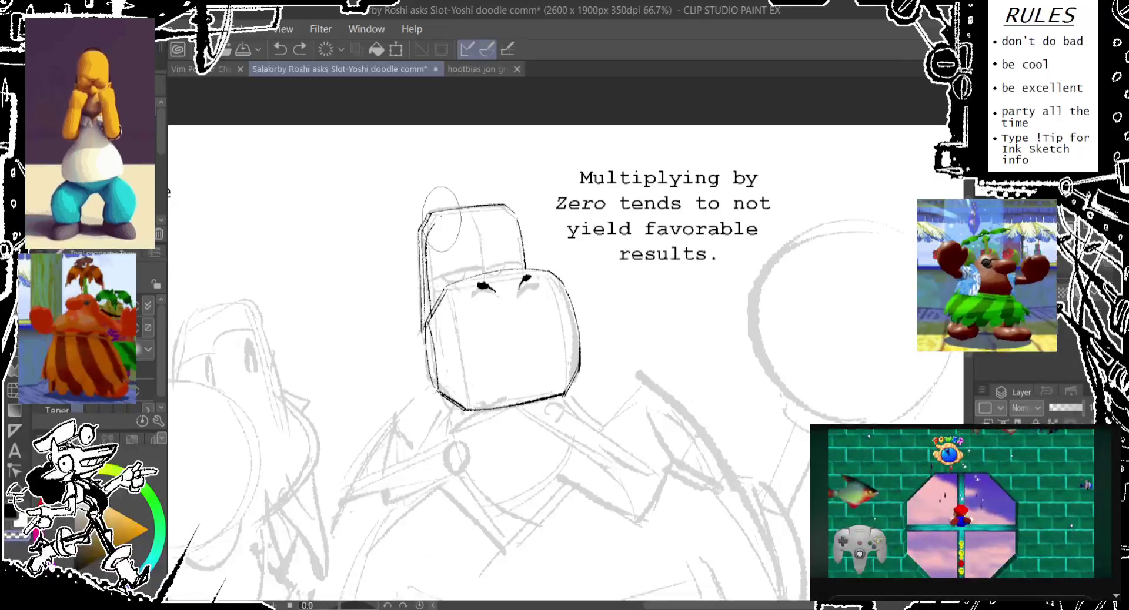
drag(444, 217, 442, 218)
key(ctrl+z)
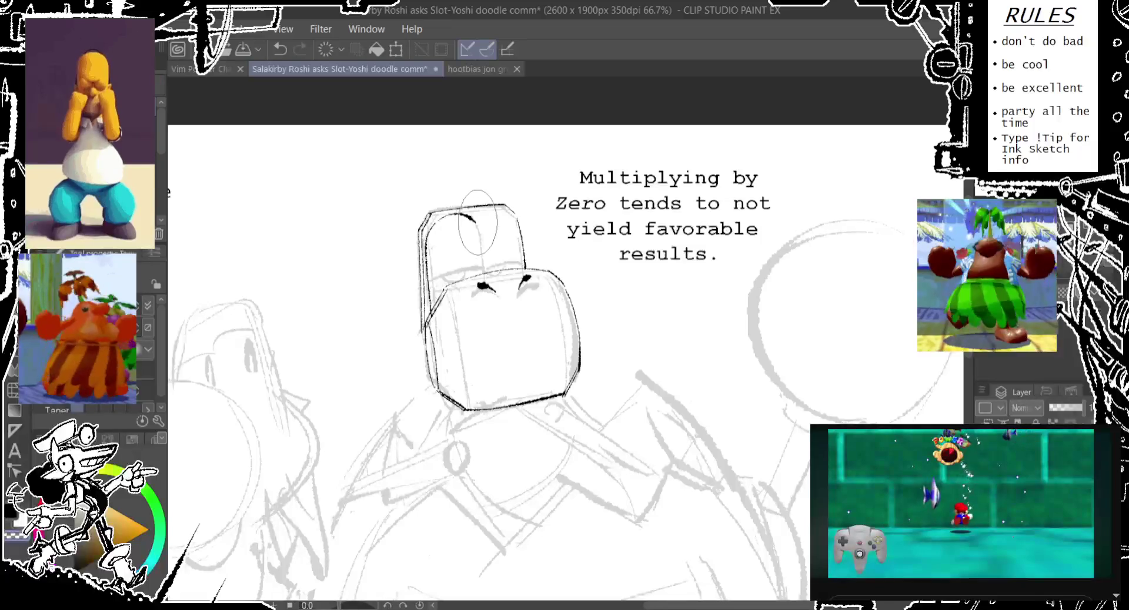
- Ink a line from the head top toward the eye and the top contour, undoing a left-edge stroke
drag(474, 219, 482, 282)
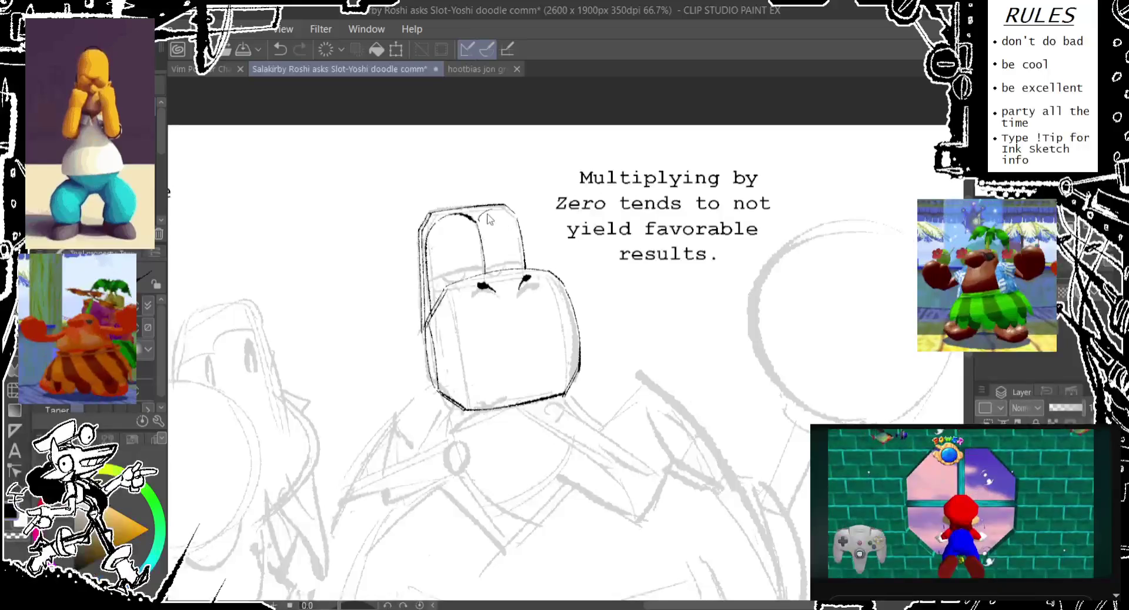
drag(473, 216, 506, 207)
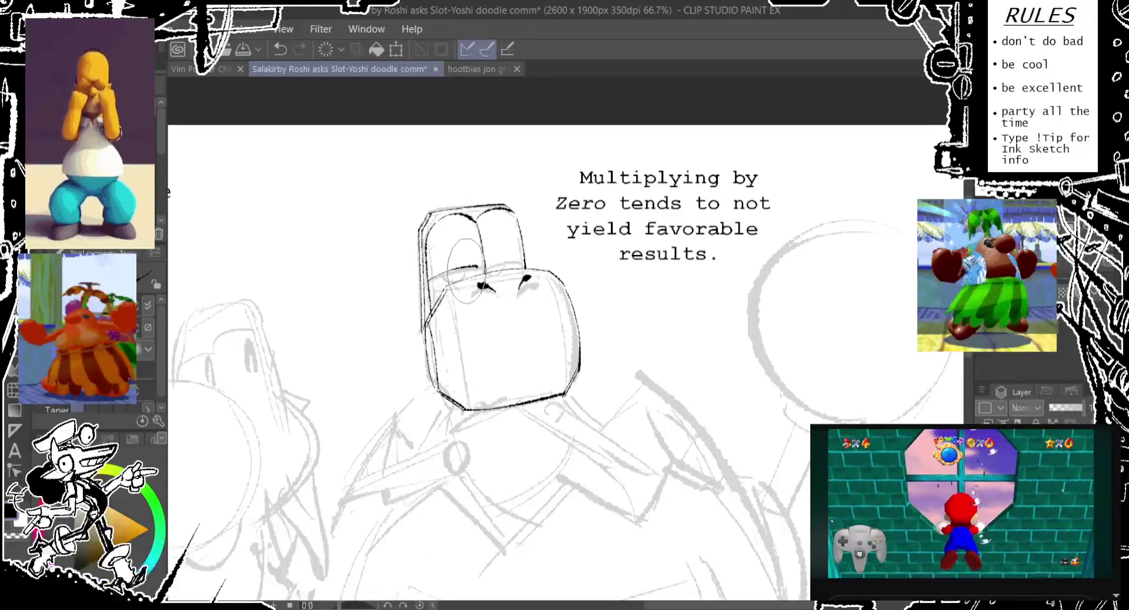
drag(422, 315, 426, 259)
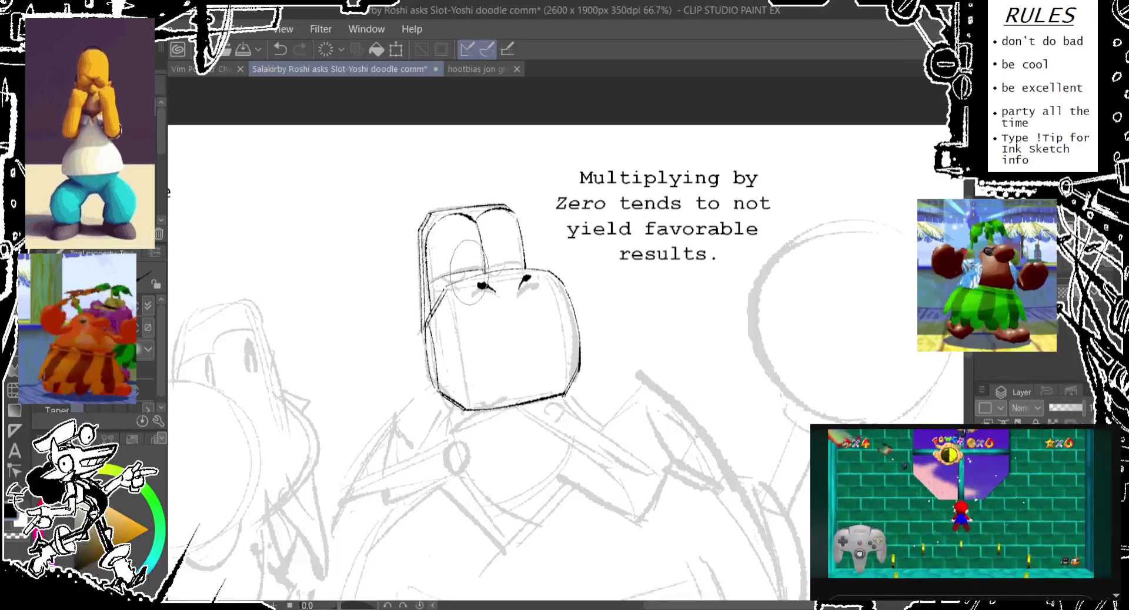
key(ctrl+z)
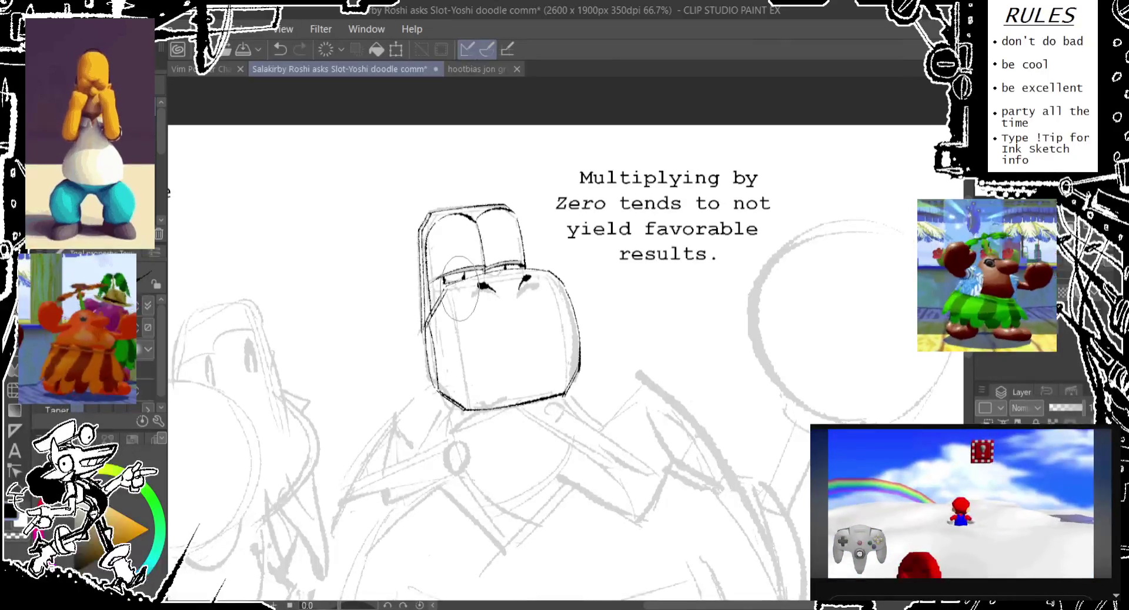
- Pan down and retry strokes along the face's left edge, undoing each attempt
scroll(435, 294, down, 2)
key(ctrl+z)
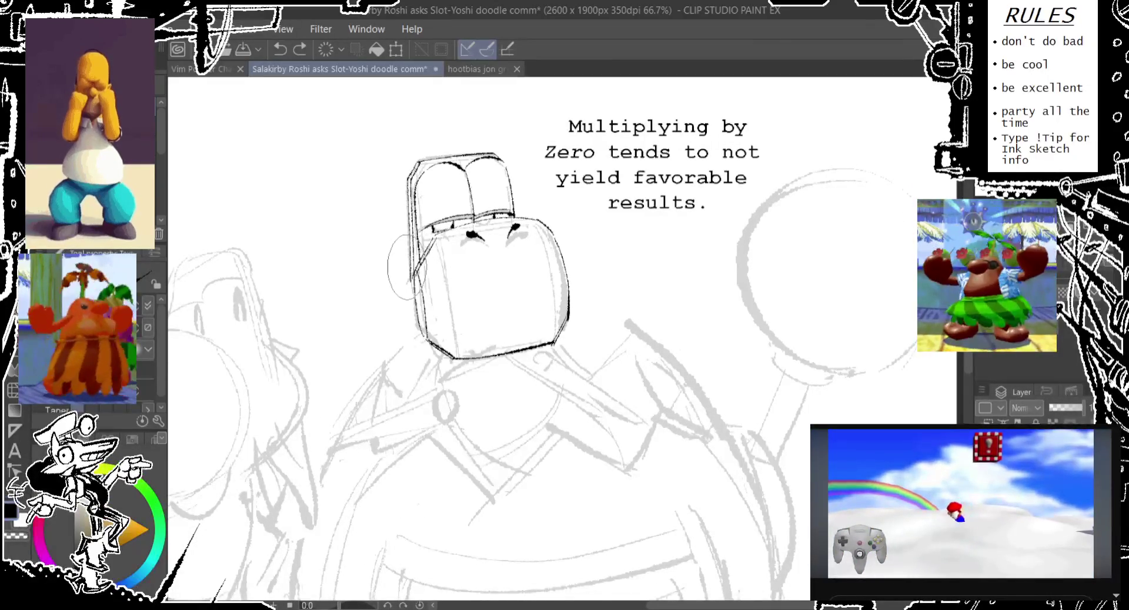
drag(413, 264, 438, 350)
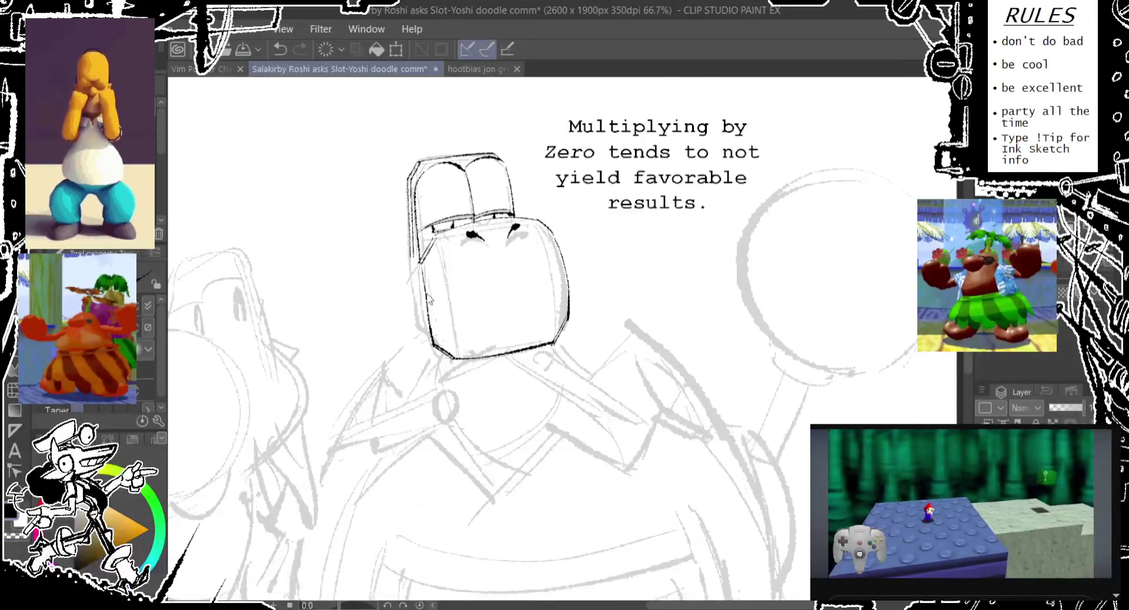
key(ctrl+z)
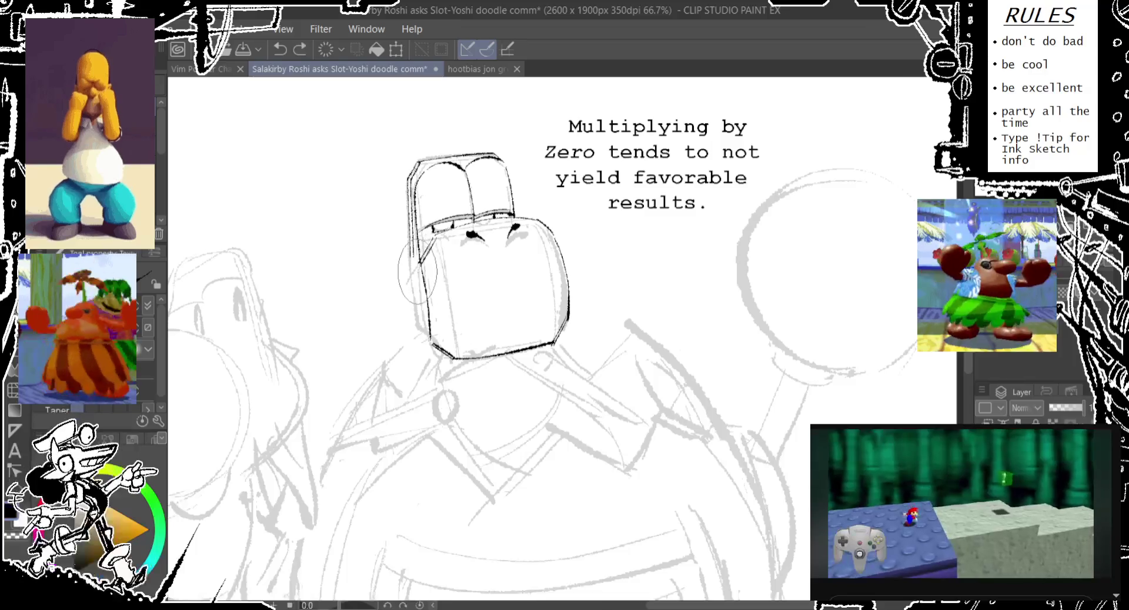
drag(421, 266, 428, 347)
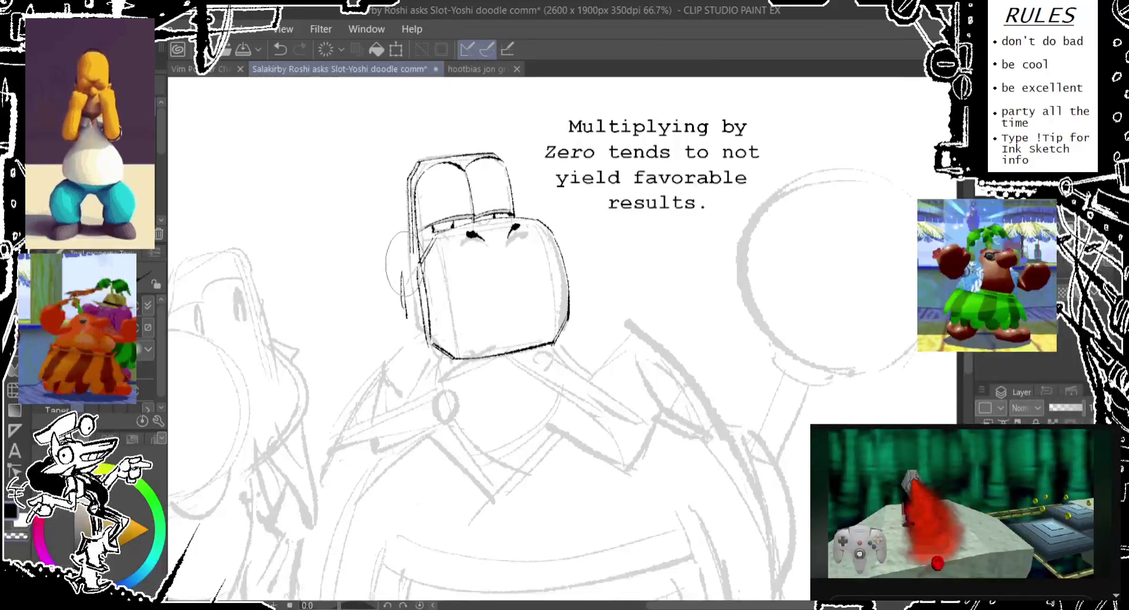
key(ctrl+z)
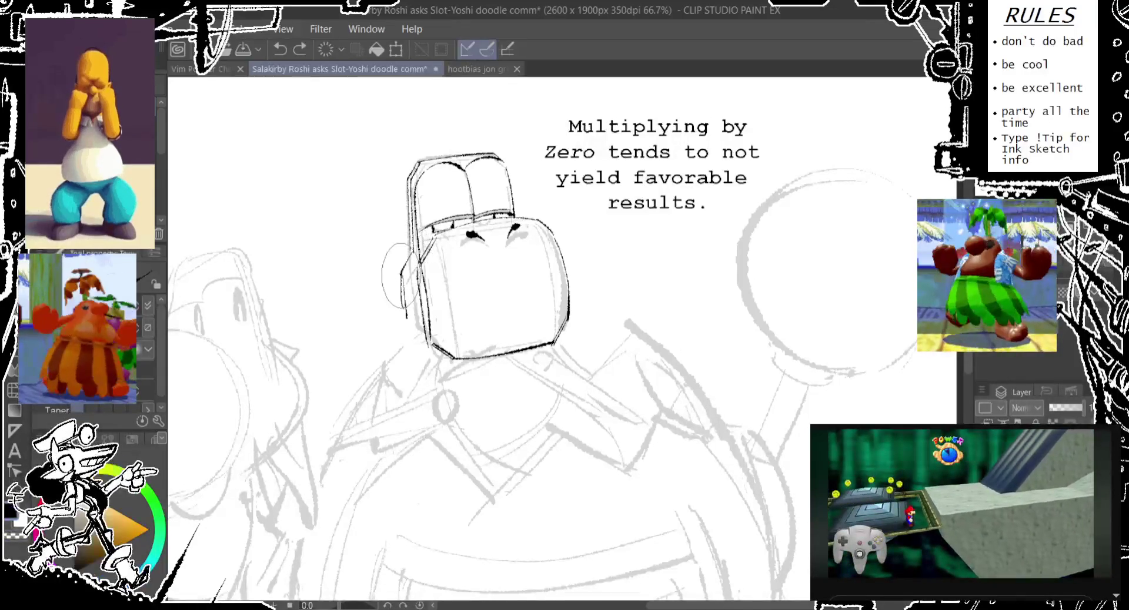
drag(418, 249, 402, 276)
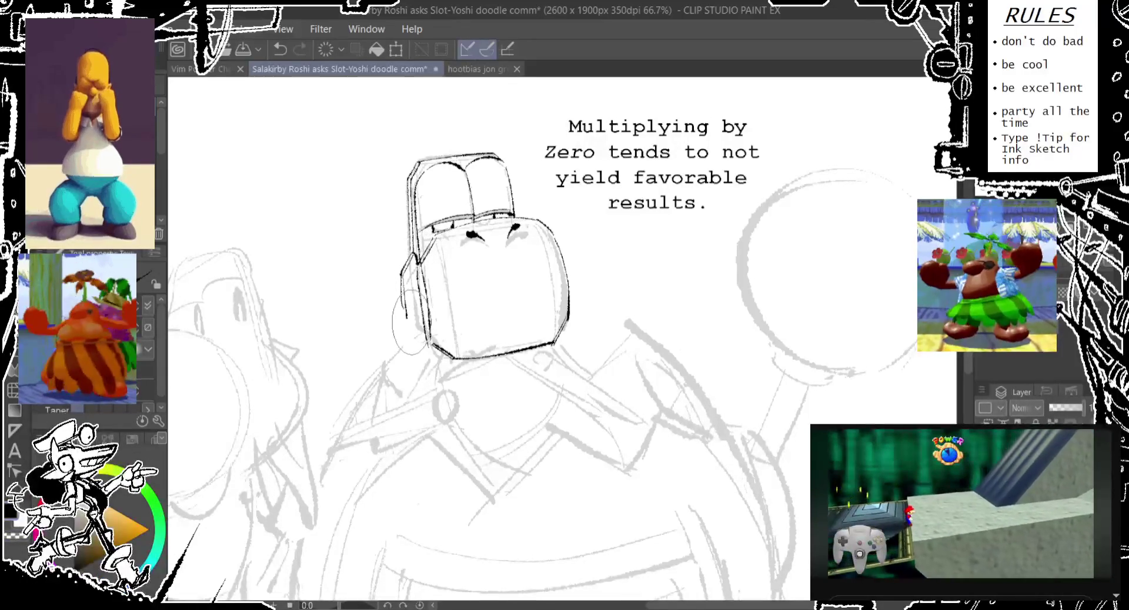
key(ctrl+z)
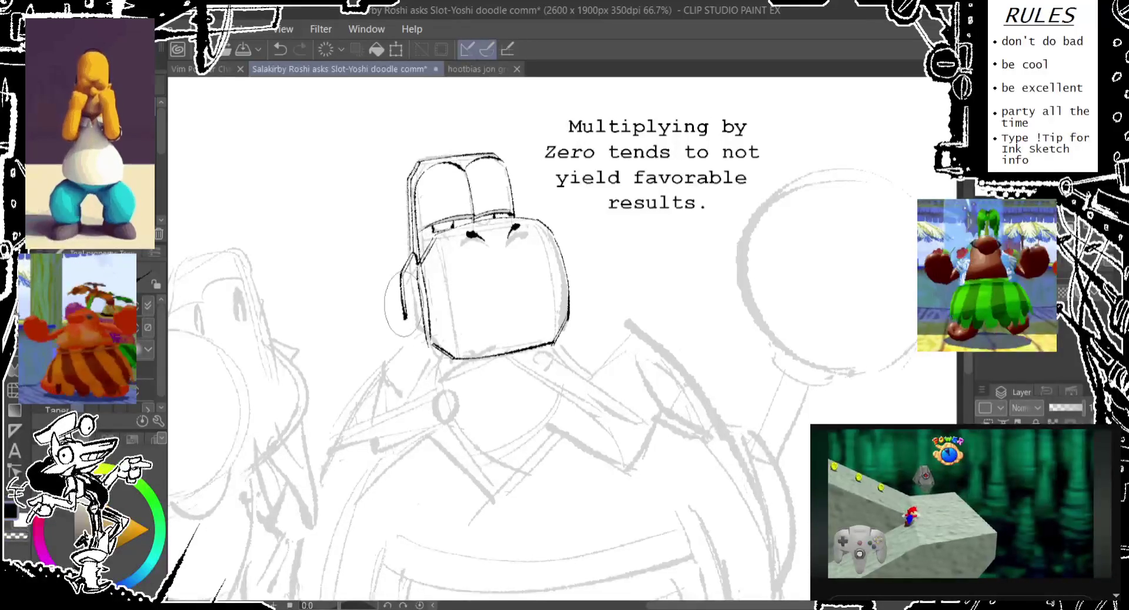
- Ink the face's left edge toward the jaw, retry the under-jaw curve, and start a small left oval
drag(406, 277, 428, 346)
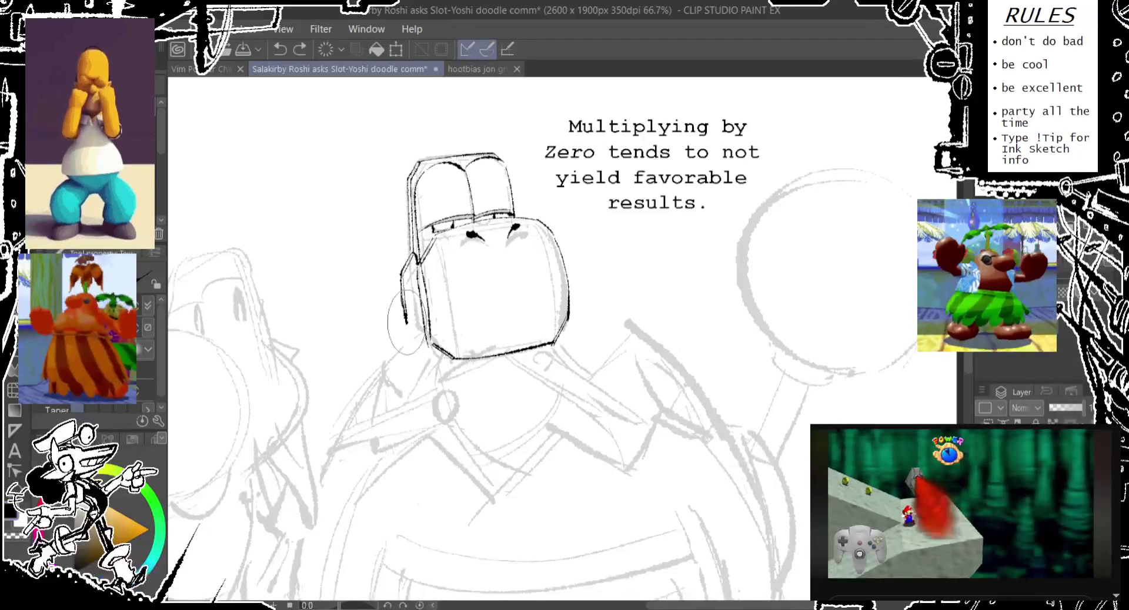
drag(428, 347, 517, 352)
key(ctrl+z)
drag(432, 346, 523, 352)
key(ctrl+z)
mouse_move(433, 347)
mouse_down()
mouse_move(523, 353)
mouse_move(438, 358)
mouse_up()
key(ctrl+z)
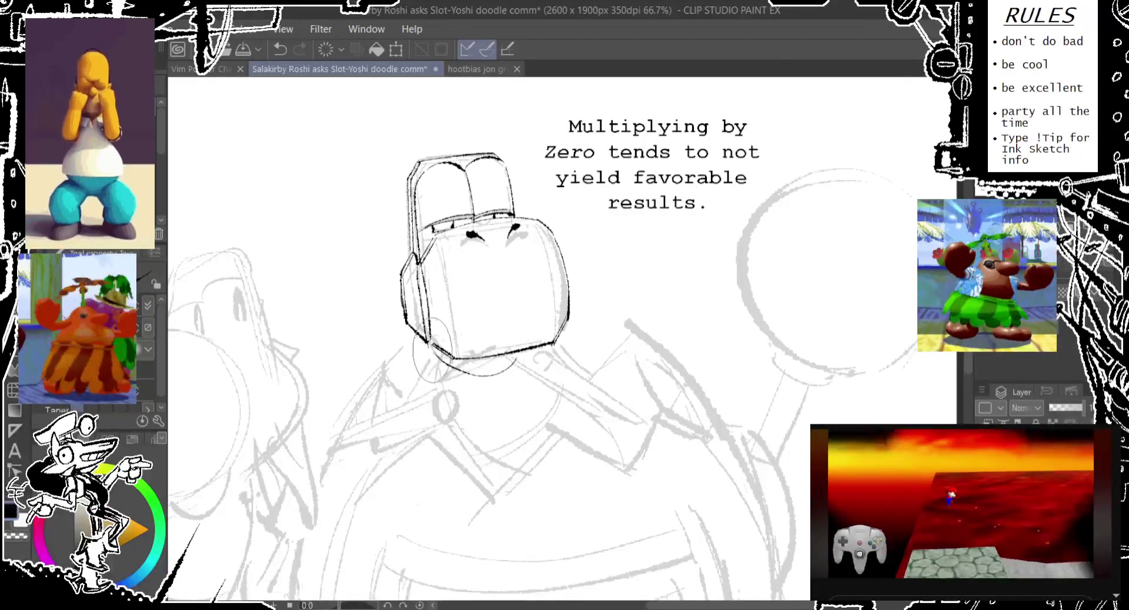
key(ctrl+z)
mouse_move(517, 360)
mouse_down()
mouse_move(447, 367)
mouse_move(523, 352)
mouse_up()
key(ctrl+z)
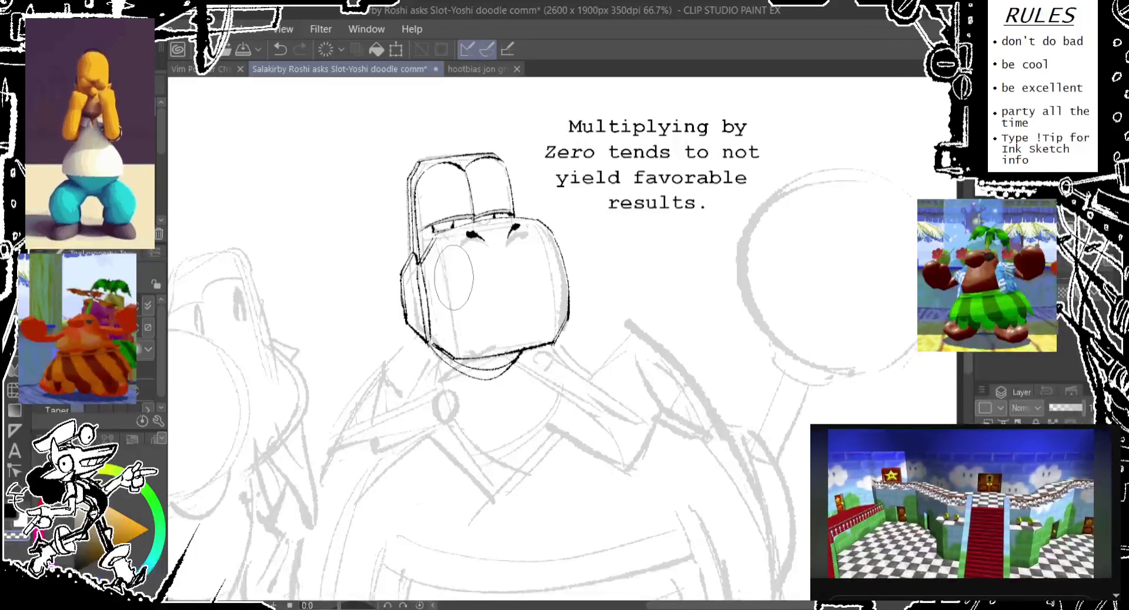
key(ctrl+z)
drag(440, 247, 438, 249)
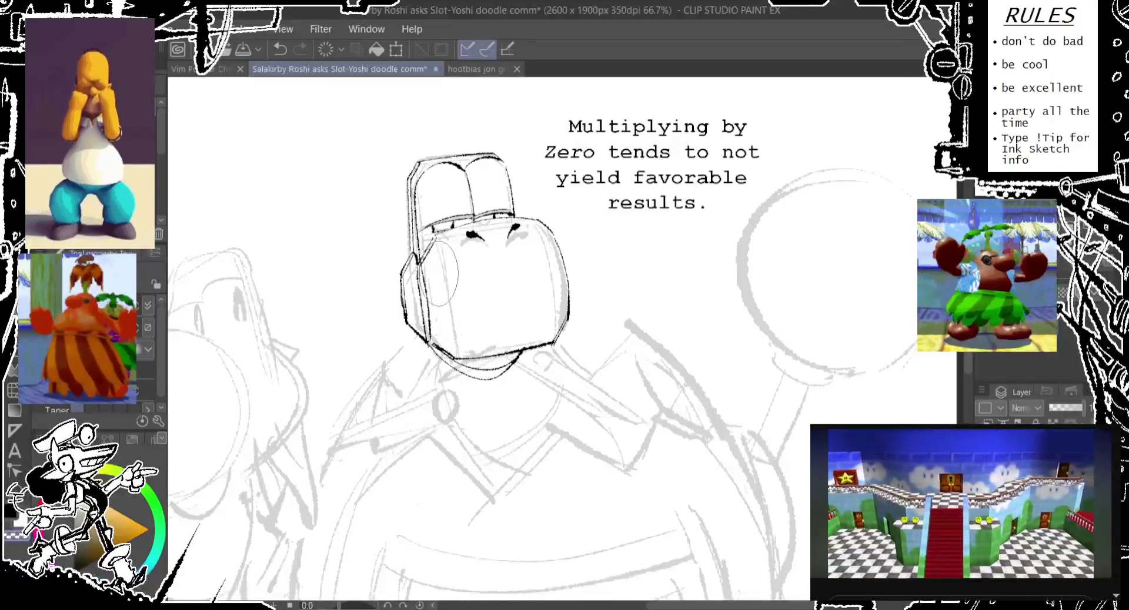
- Try guide ovals on the upper face, chin, right eye and right cheek, undoing each
key(ctrl+z)
key(ctrl+z)
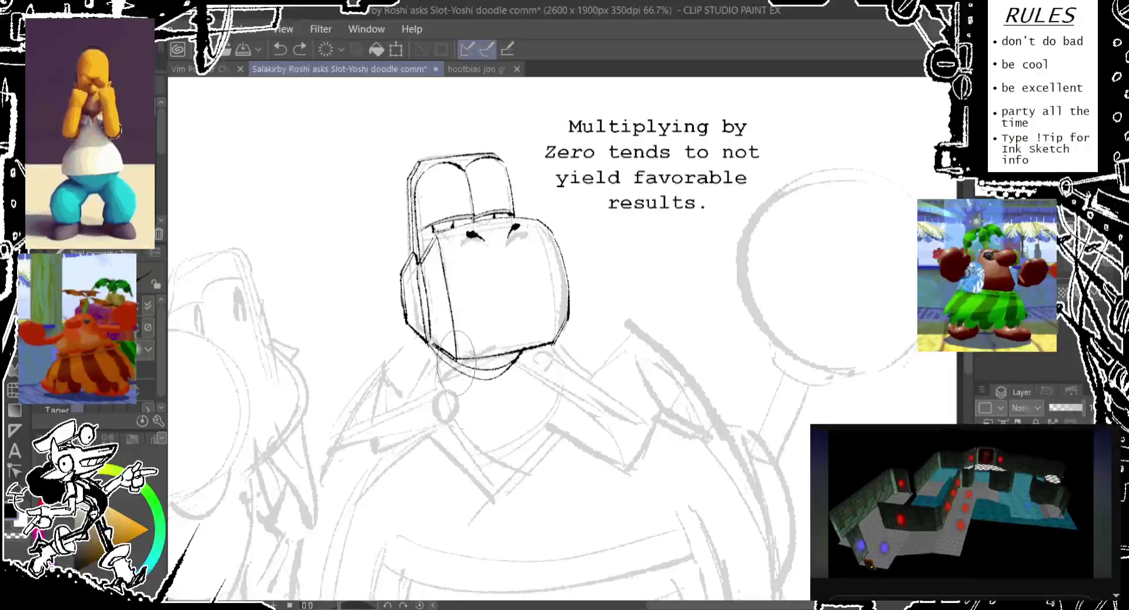
drag(450, 303, 446, 306)
key(ctrl+z)
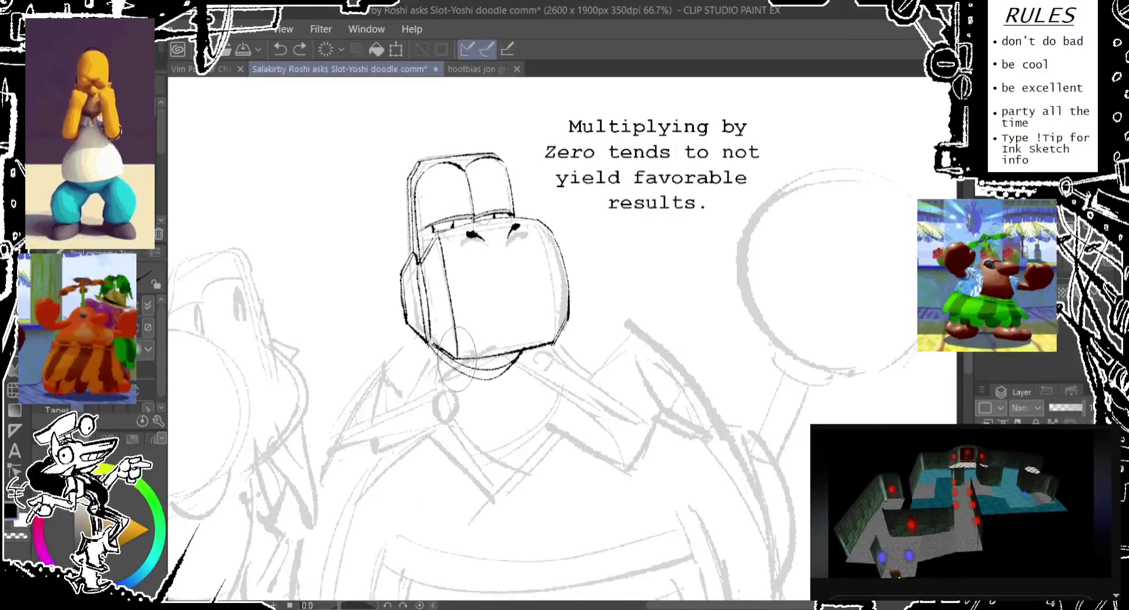
key(ctrl+z)
drag(538, 206, 537, 207)
key(ctrl+z)
key(ctrl+z)
drag(552, 293, 551, 296)
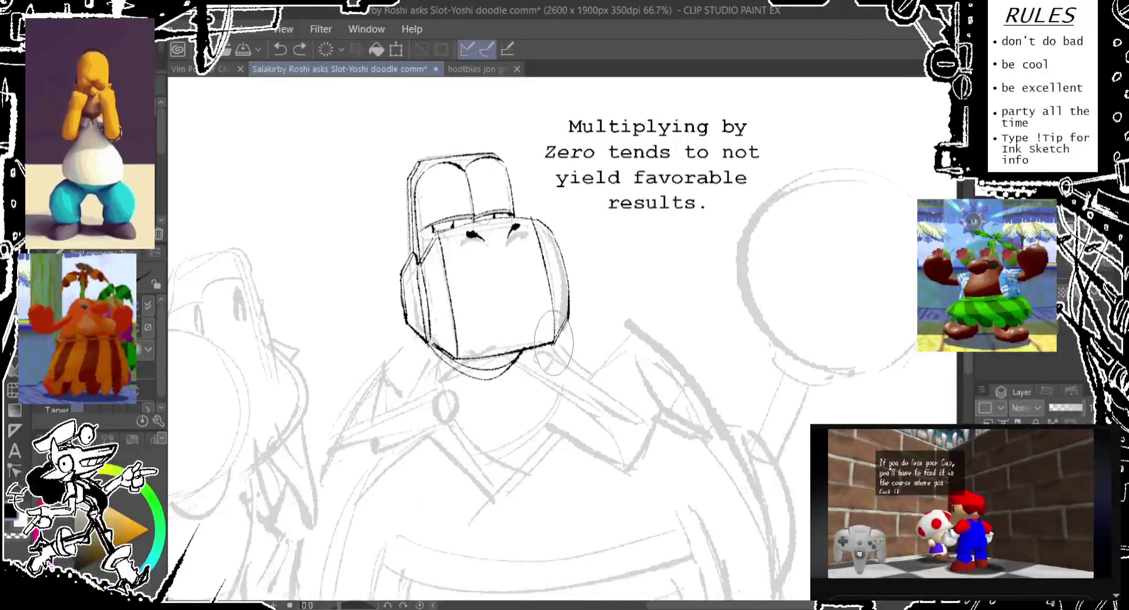
key(ctrl+z)
- Draw a small oval on the left cheek, add head strokes, and undo a chin stroke
drag(438, 250, 437, 251)
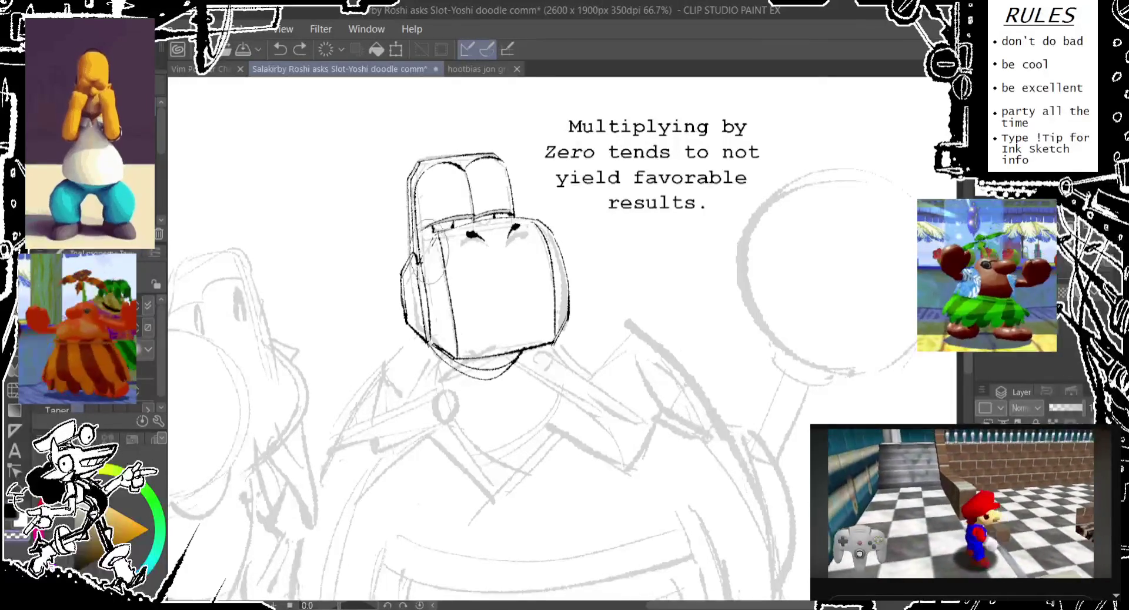
drag(435, 238, 437, 238)
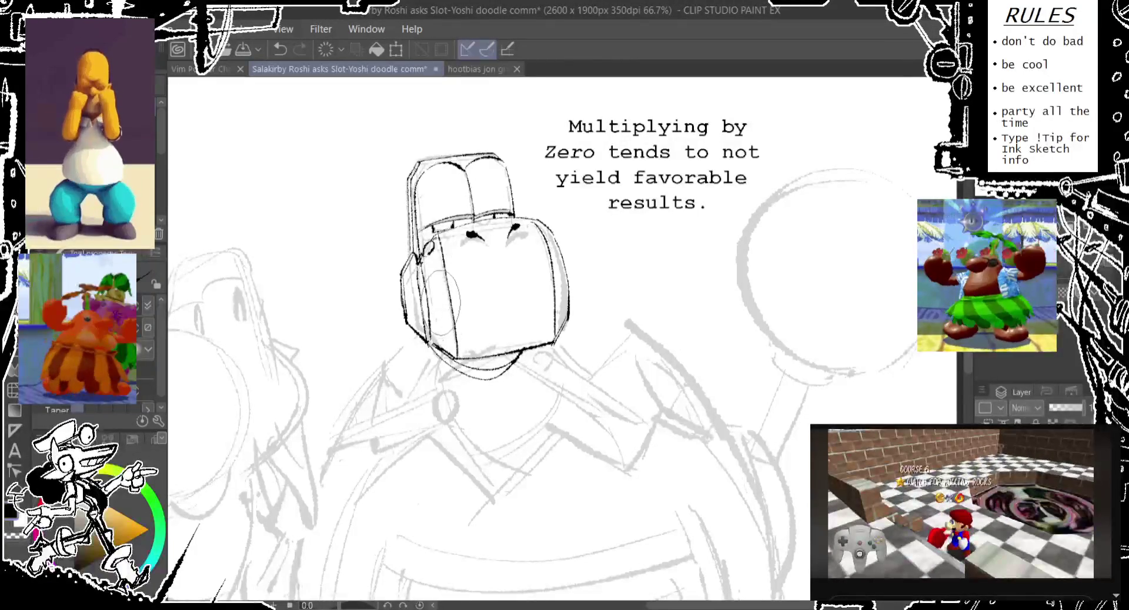
drag(438, 293, 439, 303)
key(ctrl+z)
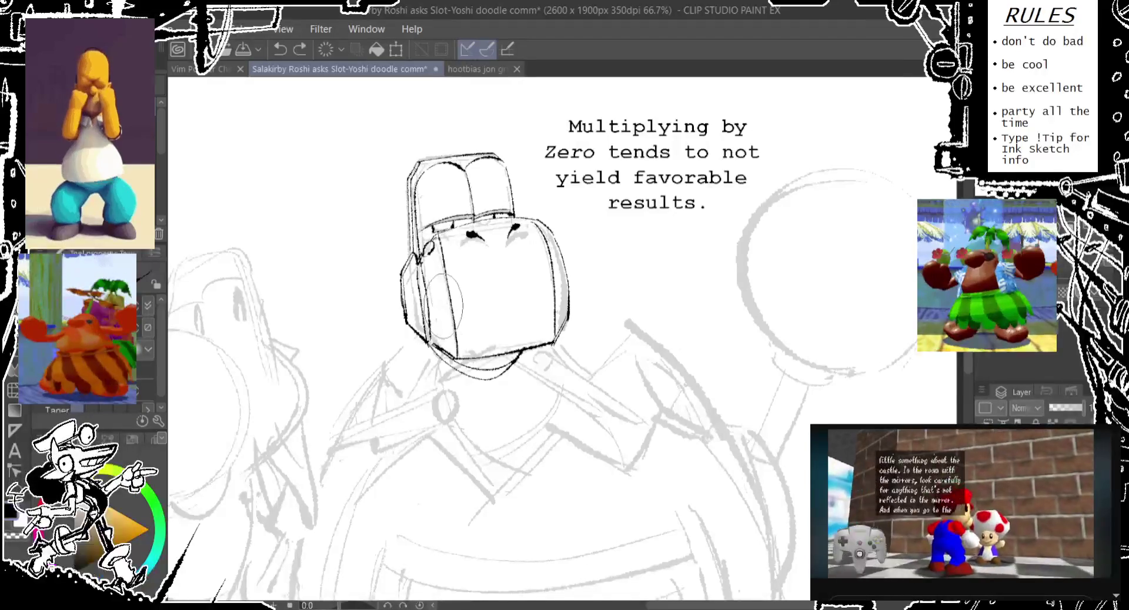
key(ctrl+z)
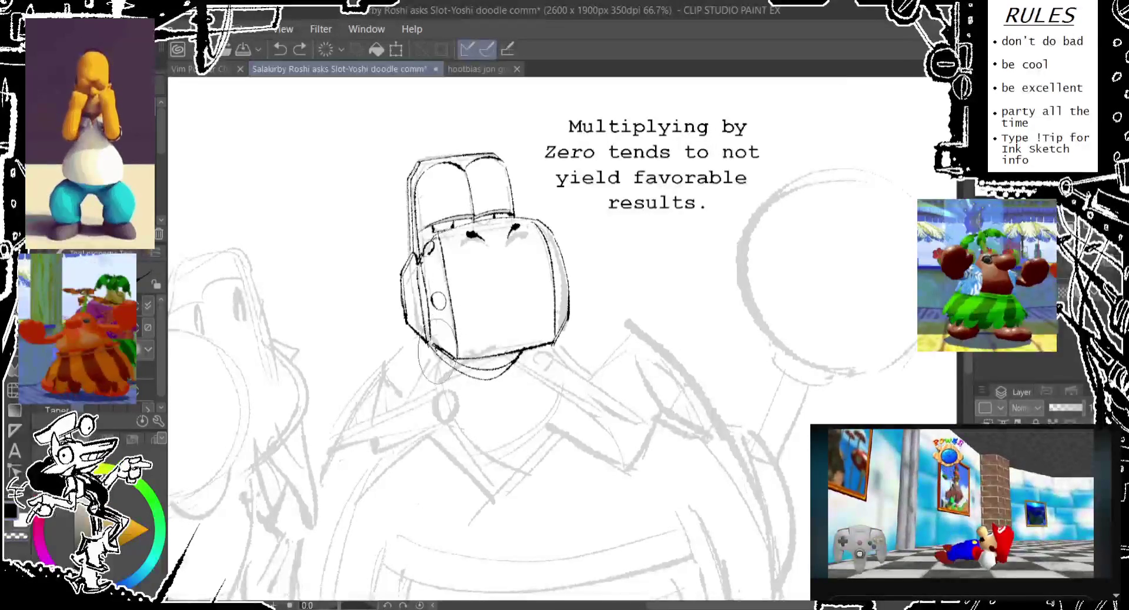
drag(452, 353, 462, 348)
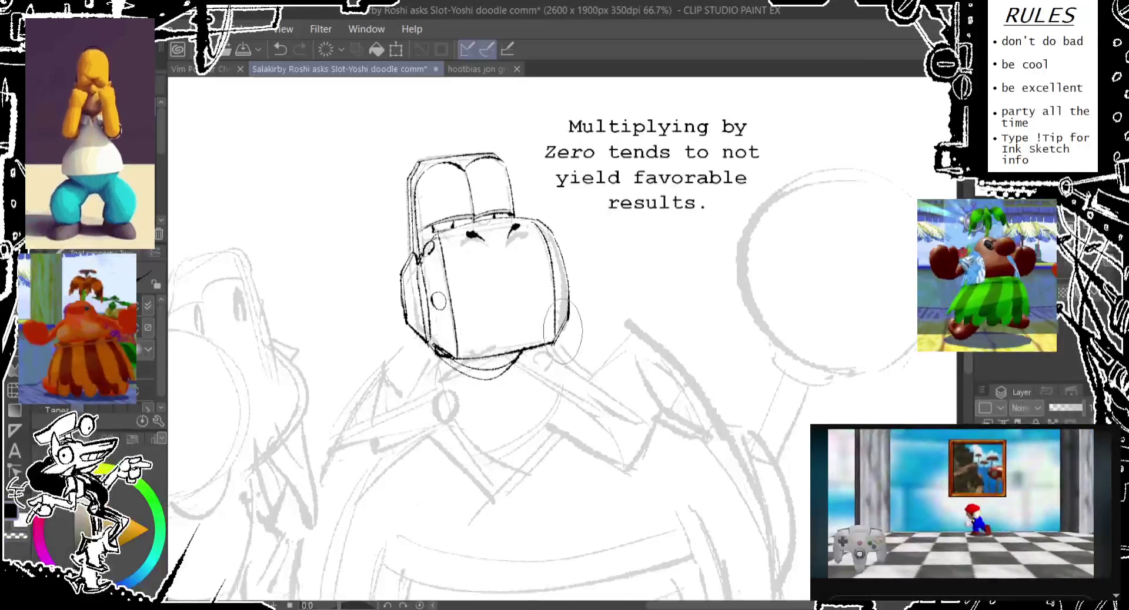
key(ctrl+z)
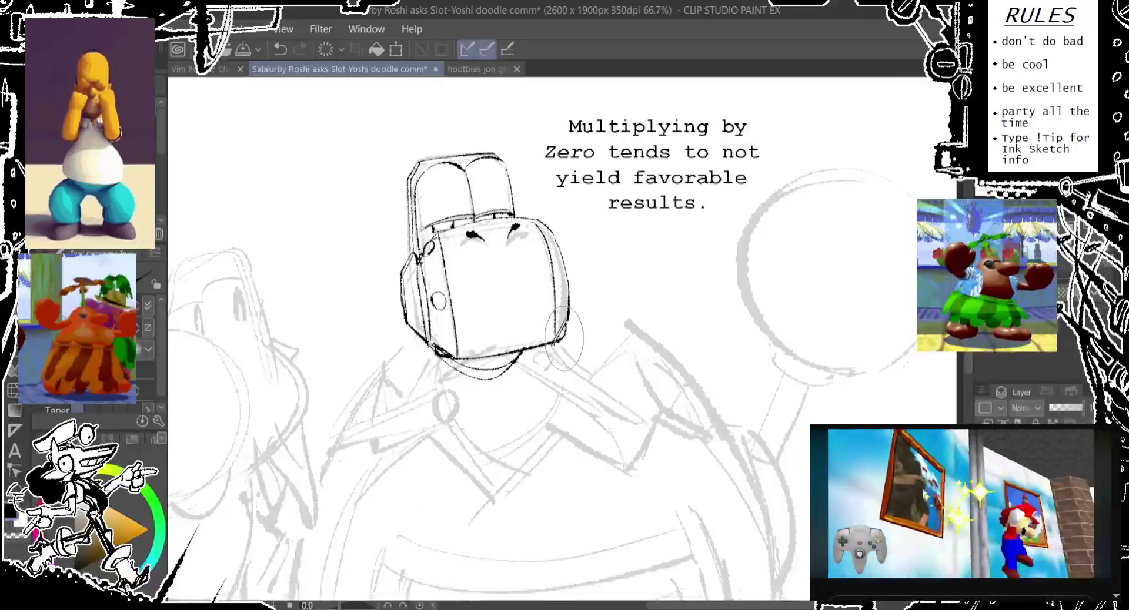